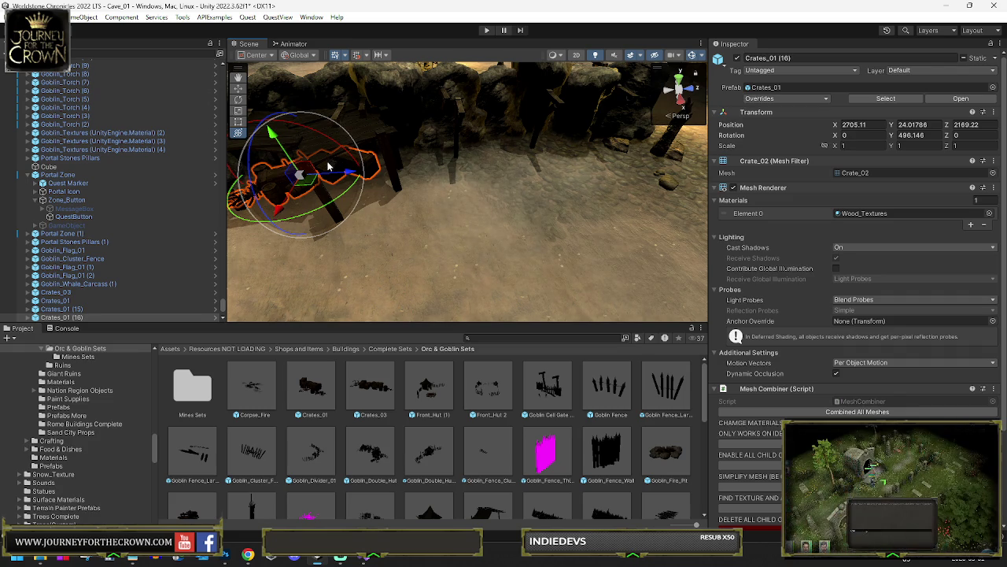
# Duplicate the Crates_01 (16) crate to create Crates_01 (17)
pyautogui.keyDown('alt'); pyautogui.moveTo(420, 203); pyautogui.dragTo(534, 192); pyautogui.keyUp('alt')
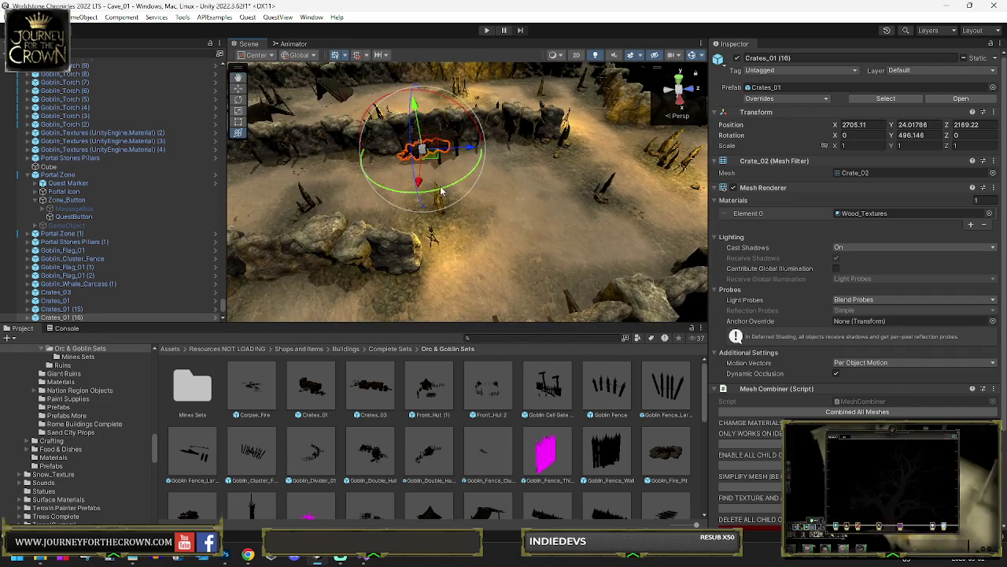
pyautogui.hotkey('ctrl', 'd')
pyautogui.moveTo(407, 172)
pyautogui.mouseDown()
pyautogui.moveTo(551, 230)
pyautogui.moveTo(682, 205)
pyautogui.moveTo(533, 230)
pyautogui.mouseUp()
# Move Crates_01 (17) up beside the rock wall, to X 2694.9, Z 2335.9
pyautogui.press('w')
pyautogui.moveTo(346, 222)
pyautogui.mouseDown()
pyautogui.moveTo(472, 202)
pyautogui.moveTo(566, 163)
pyautogui.moveTo(636, 185)
pyautogui.mouseUp()
pyautogui.press('e')
pyautogui.press('f')
pyautogui.moveTo(456, 173)
pyautogui.keyDown('alt'); pyautogui.mouseDown()
pyautogui.moveTo(406, 197)
pyautogui.moveTo(543, 192)
pyautogui.mouseUp(); pyautogui.keyUp('alt')
# Slide Crates_01 (17) up the path to X 2655.3, Z 2478.08, rotated Y 518.31
pyautogui.press('w')
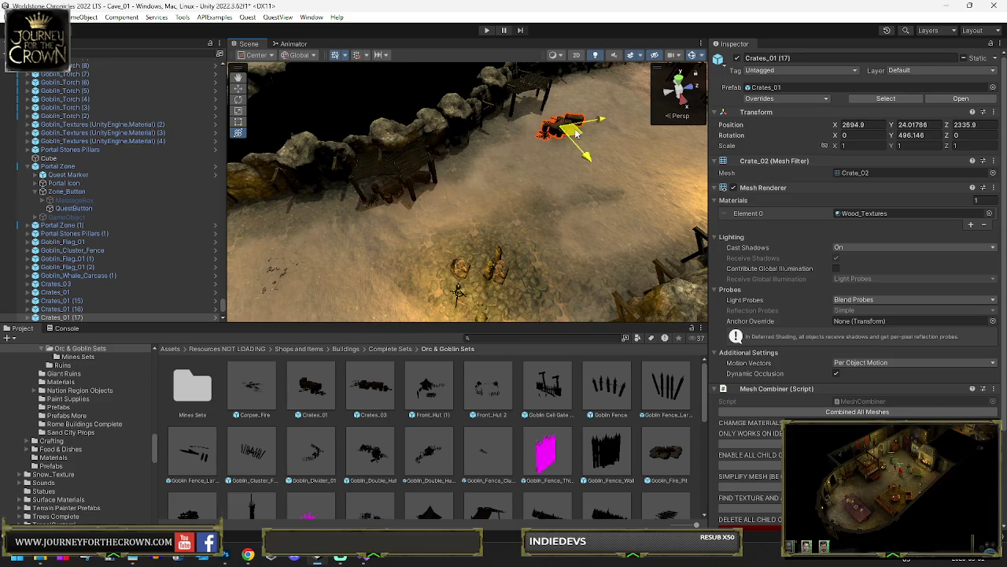
pyautogui.press('f')
pyautogui.press('e')
pyautogui.moveTo(464, 234)
pyautogui.mouseDown()
pyautogui.moveTo(462, 154)
pyautogui.moveTo(466, 188)
pyautogui.moveTo(485, 209)
pyautogui.moveTo(396, 218)
pyautogui.moveTo(425, 196)
pyautogui.moveTo(442, 201)
pyautogui.moveTo(427, 279)
pyautogui.moveTo(603, 221)
pyautogui.moveTo(306, 214)
pyautogui.moveTo(378, 197)
pyautogui.mouseUp()
pyautogui.press('f')
pyautogui.press('w')
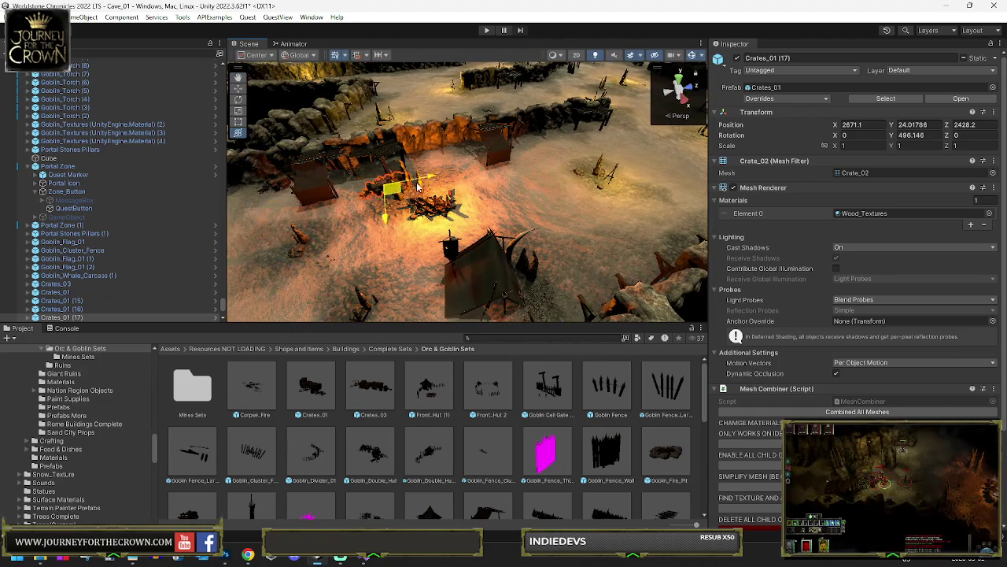
pyautogui.press('f')
pyautogui.scroll(-10, 529, 218)
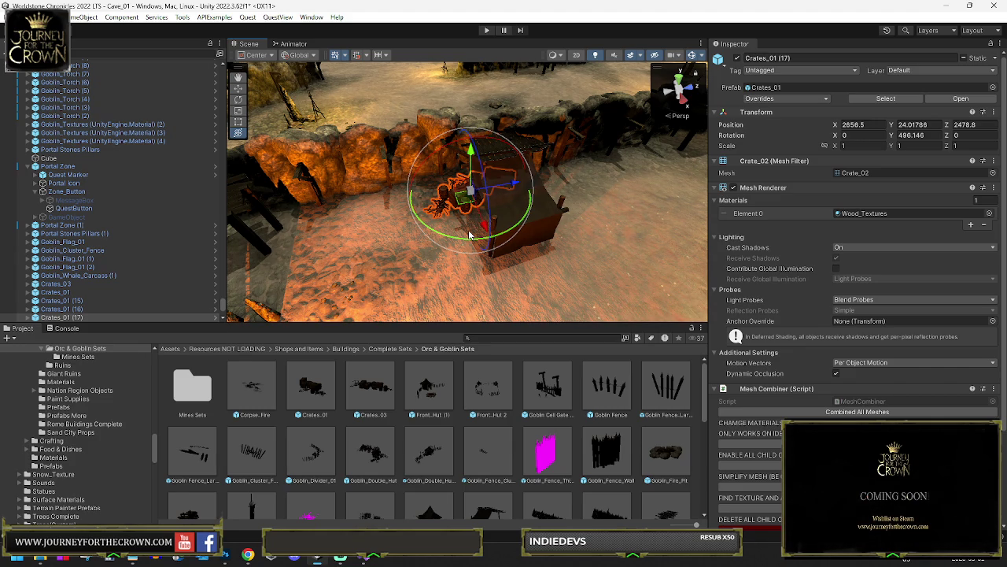
pyautogui.moveTo(458, 242)
pyautogui.mouseDown()
pyautogui.moveTo(450, 227)
pyautogui.moveTo(464, 206)
pyautogui.moveTo(454, 200)
pyautogui.mouseUp()
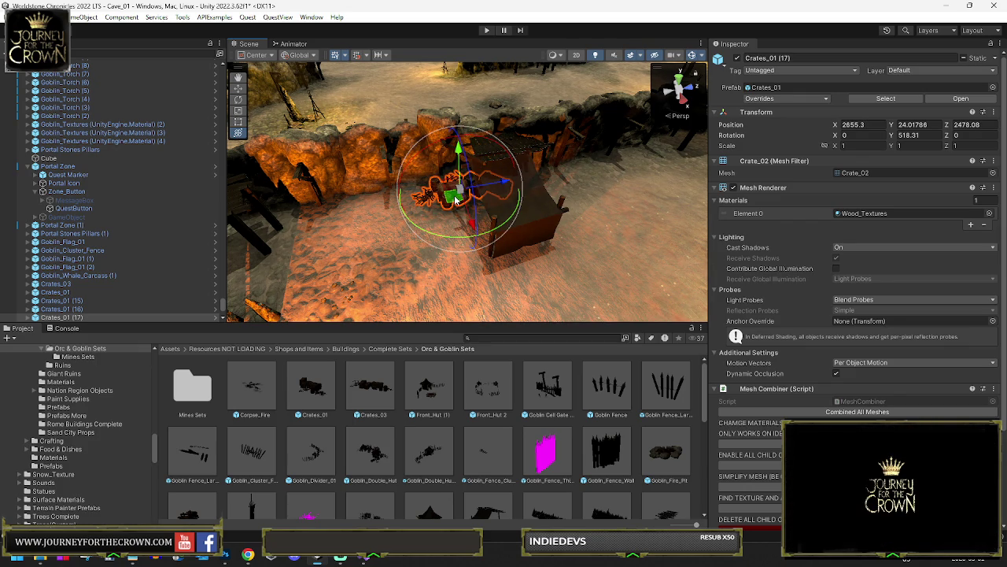
# Nudge Crates_01 (17) and move it into the rocky corridor at X 2665.9, Z 2672.2
pyautogui.moveTo(455, 199)
pyautogui.mouseDown()
pyautogui.moveTo(498, 210)
pyautogui.moveTo(471, 220)
pyautogui.mouseUp()
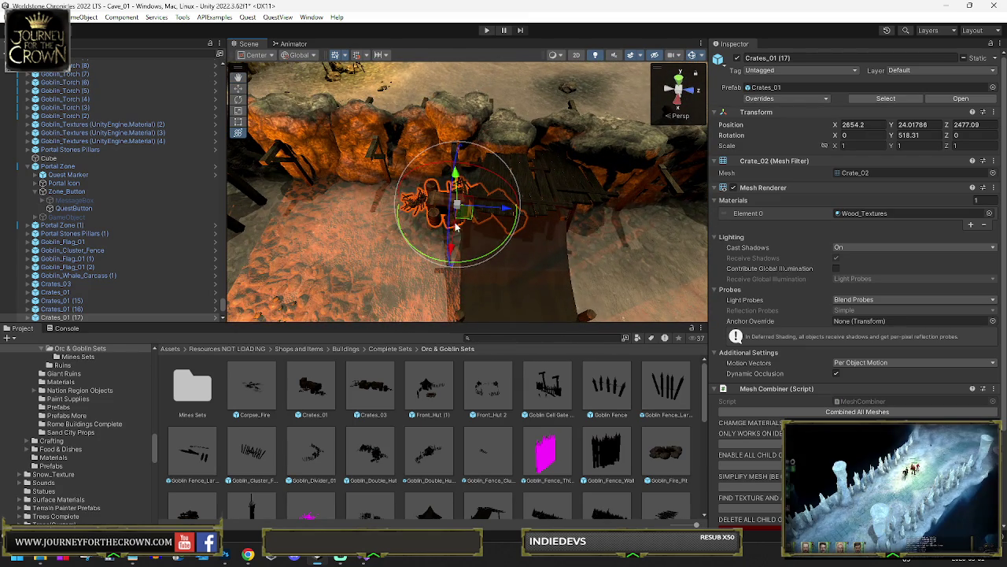
pyautogui.moveTo(465, 219)
pyautogui.mouseDown()
pyautogui.moveTo(522, 189)
pyautogui.moveTo(593, 189)
pyautogui.moveTo(423, 183)
pyautogui.moveTo(523, 169)
pyautogui.mouseUp()
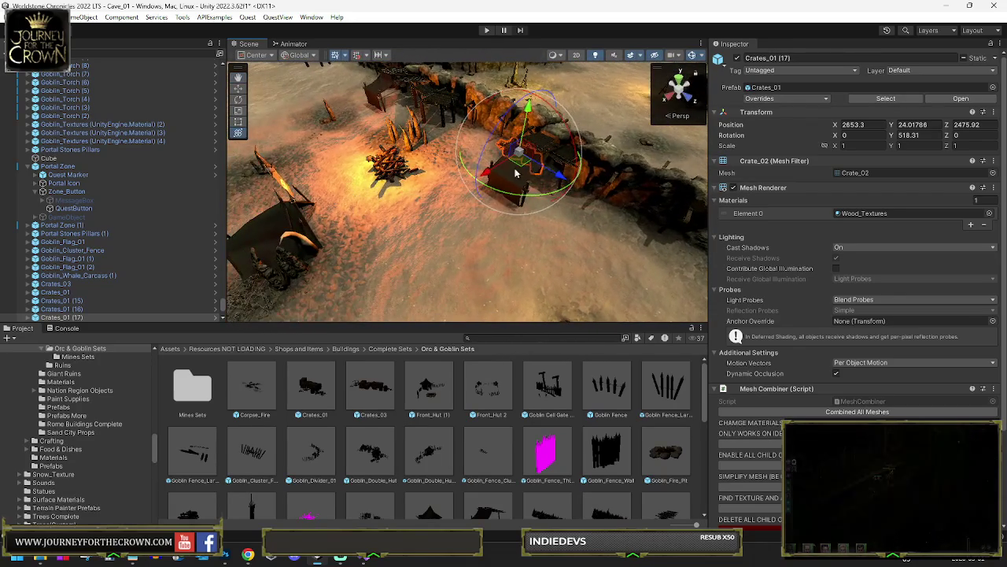
pyautogui.moveTo(349, 206)
pyautogui.mouseDown()
pyautogui.moveTo(518, 290)
pyautogui.moveTo(573, 256)
pyautogui.mouseUp()
pyautogui.press('e')
pyautogui.moveTo(558, 210); pyautogui.dragTo(612, 186)
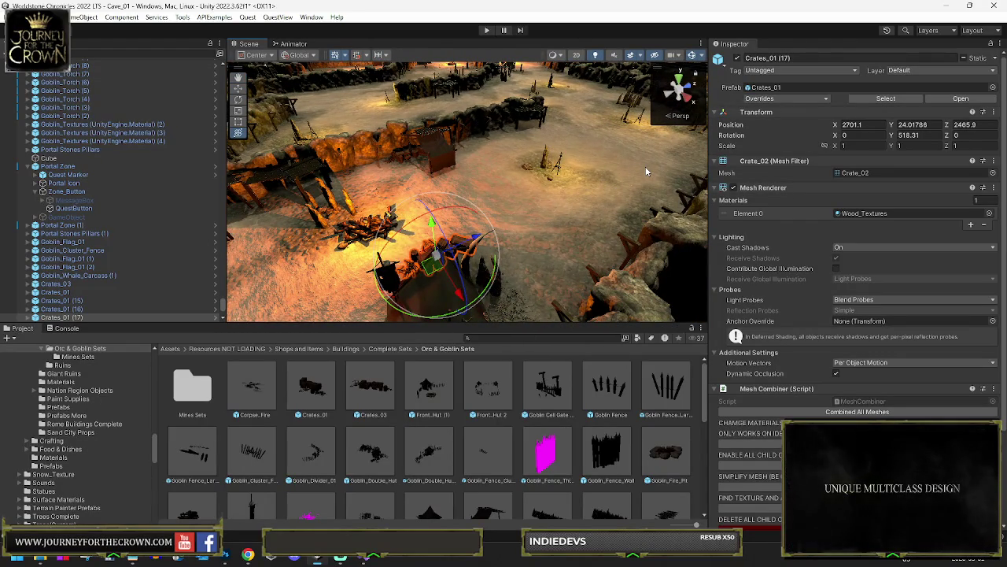
pyautogui.moveTo(459, 256)
pyautogui.mouseDown()
pyautogui.moveTo(374, 263)
pyautogui.moveTo(573, 240)
pyautogui.moveTo(596, 229)
pyautogui.moveTo(554, 126)
pyautogui.moveTo(743, 150)
pyautogui.moveTo(509, 246)
pyautogui.moveTo(441, 236)
pyautogui.moveTo(440, 220)
pyautogui.moveTo(575, 103)
pyautogui.mouseUp()
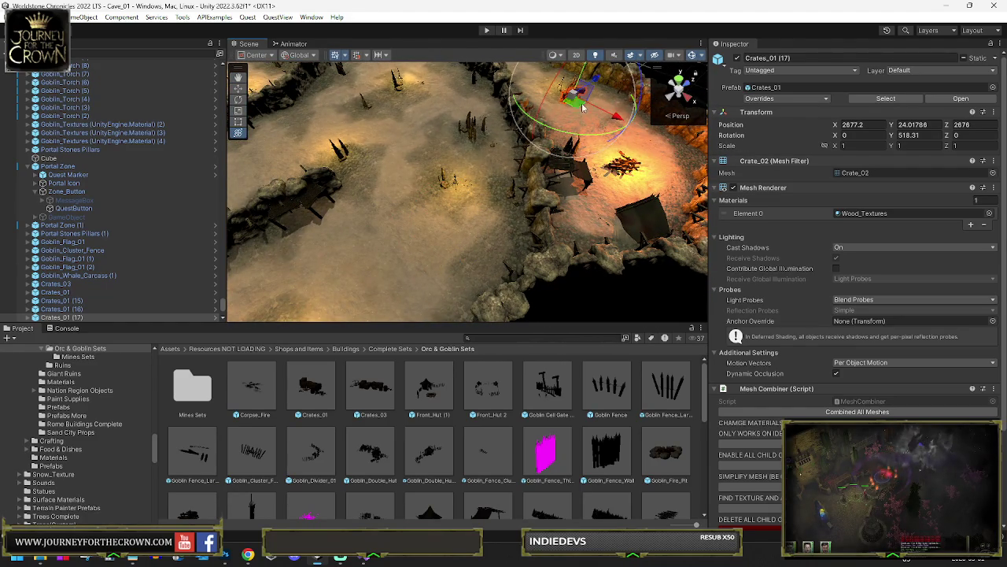
pyautogui.press('f')
pyautogui.moveTo(572, 128)
pyautogui.mouseDown()
pyautogui.moveTo(464, 189)
pyautogui.moveTo(499, 189)
pyautogui.mouseUp()
pyautogui.press('w')
pyautogui.press('e')
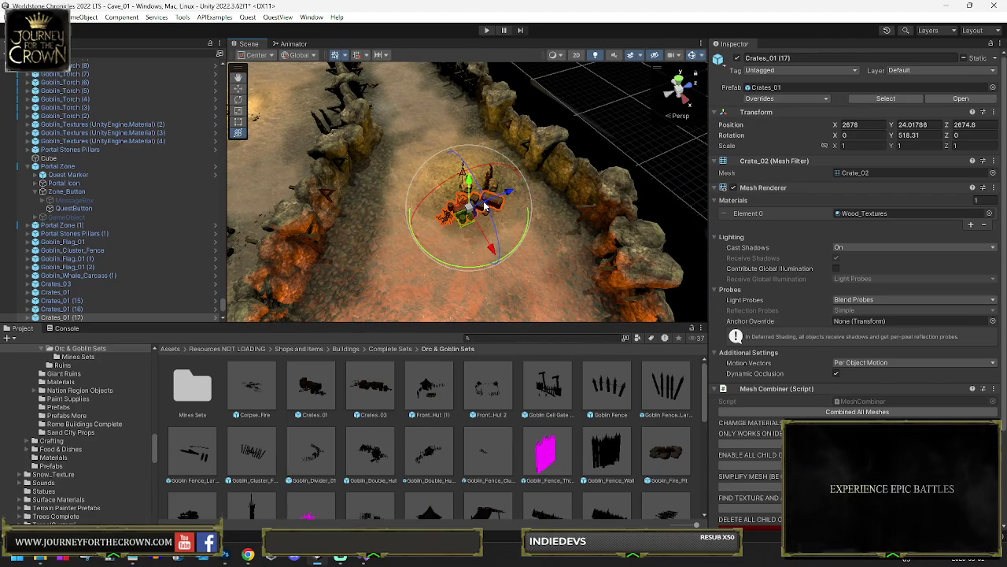
pyautogui.moveTo(482, 204); pyautogui.dragTo(464, 167)
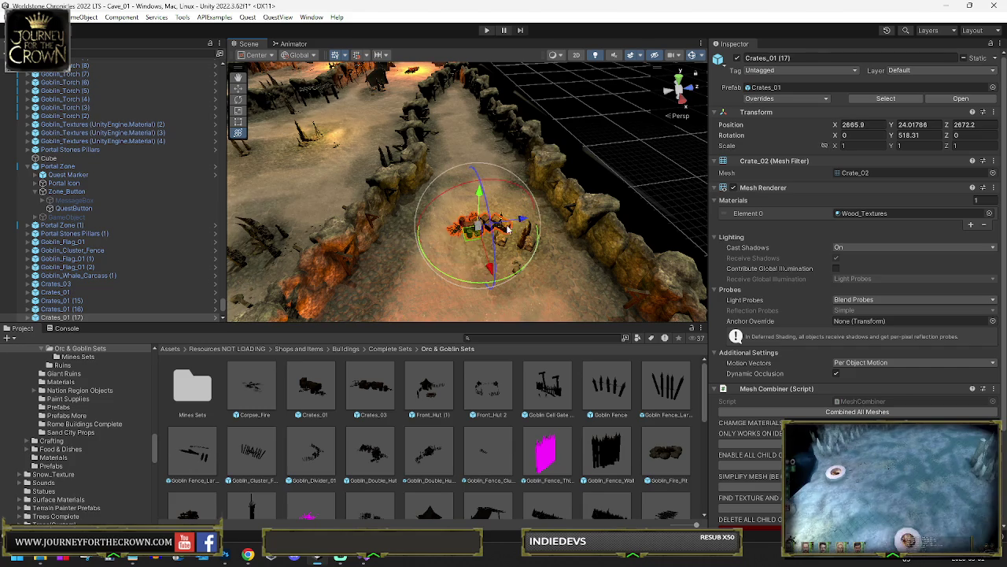
# Move Crates_01 (17) onto the wooden platform at X 2558.06, Z 2597.87, turned Y 663.36
pyautogui.moveTo(553, 239)
pyautogui.mouseDown()
pyautogui.moveTo(309, 236)
pyautogui.moveTo(461, 269)
pyautogui.moveTo(514, 145)
pyautogui.mouseUp()
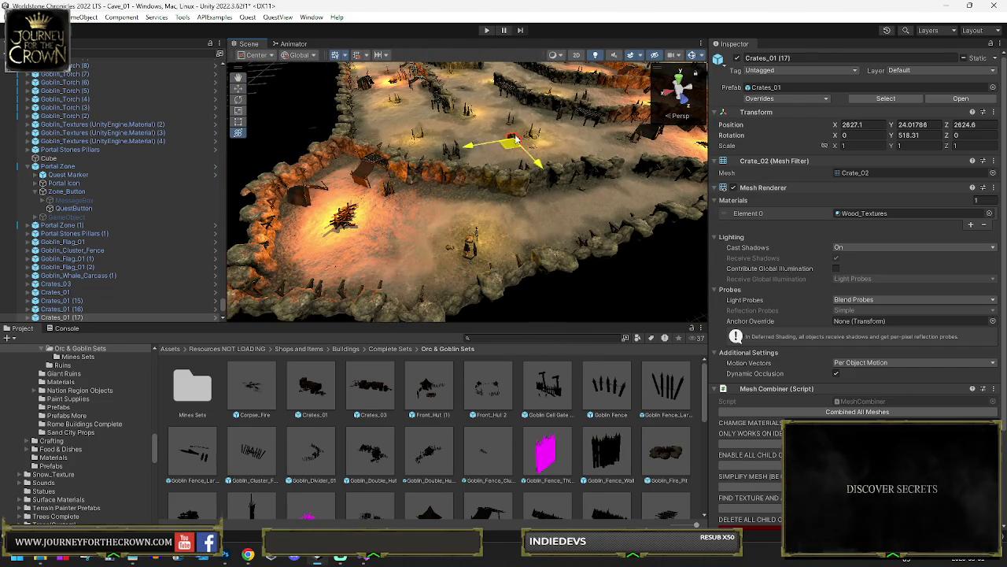
pyautogui.press('f')
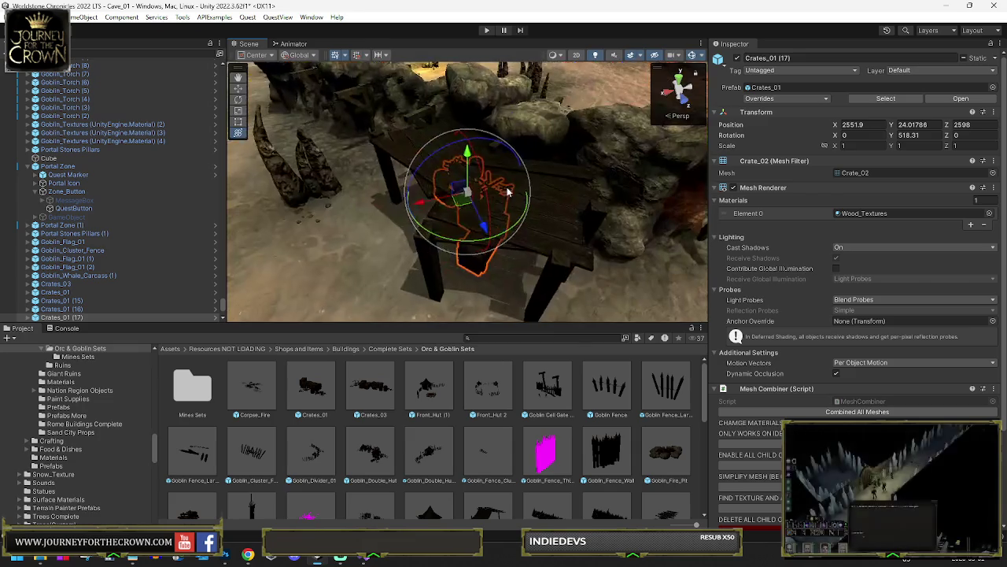
pyautogui.moveTo(598, 196)
pyautogui.keyDown('alt'); pyautogui.mouseDown()
pyautogui.moveTo(634, 206)
pyautogui.moveTo(496, 236)
pyautogui.moveTo(159, 208)
pyautogui.moveTo(681, 202)
pyautogui.moveTo(542, 206)
pyautogui.moveTo(540, 218)
pyautogui.moveTo(504, 225)
pyautogui.mouseUp(); pyautogui.keyUp('alt')
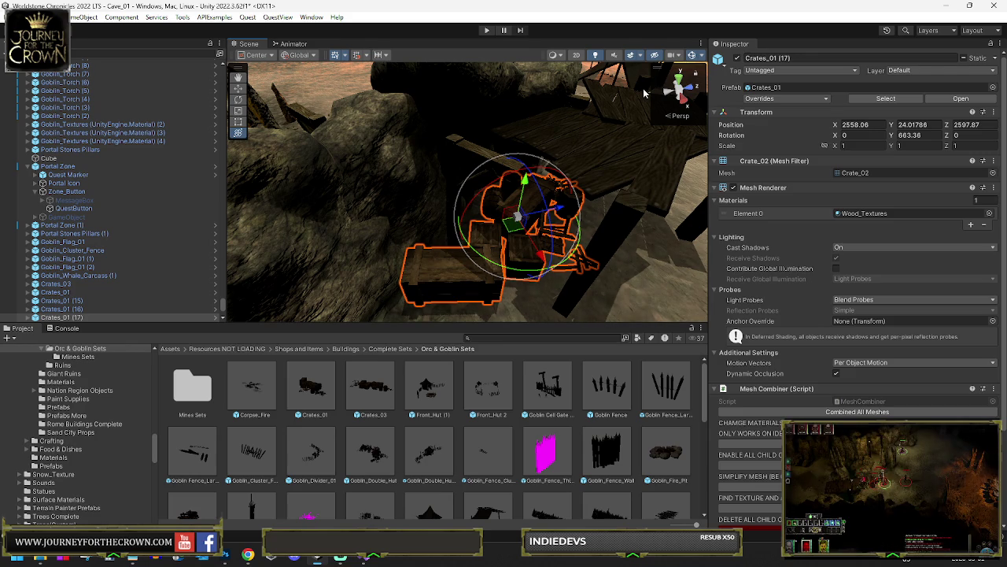
# Shift Crates_01 (17) to X 2453.81, Z 2672.98 by the ledge, turned to Y 708.899
pyautogui.moveTo(621, 180); pyautogui.dragTo(586, 195)
pyautogui.scroll(-10, 551, 201)
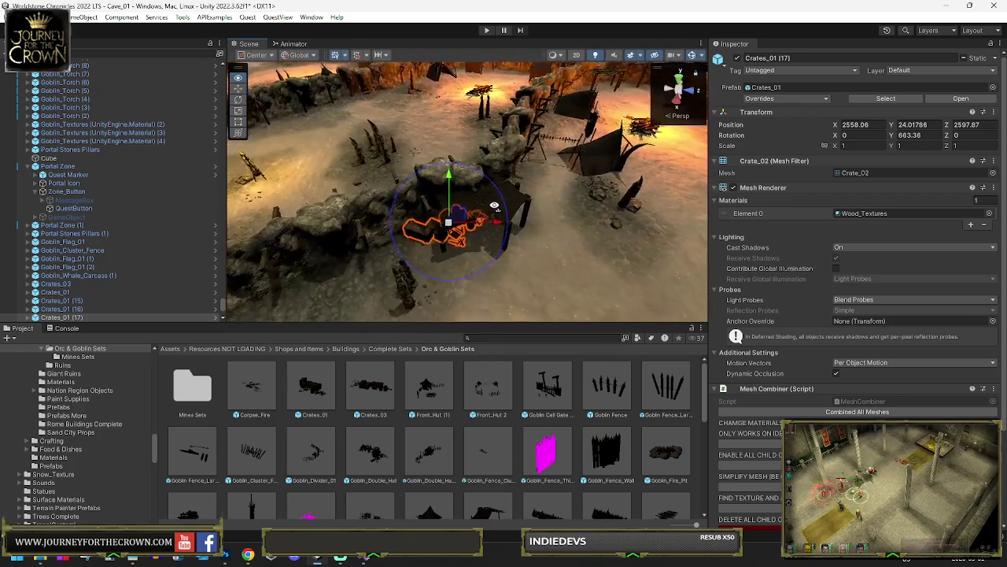
pyautogui.moveTo(494, 206)
pyautogui.mouseDown()
pyautogui.moveTo(465, 234)
pyautogui.moveTo(549, 131)
pyautogui.mouseUp()
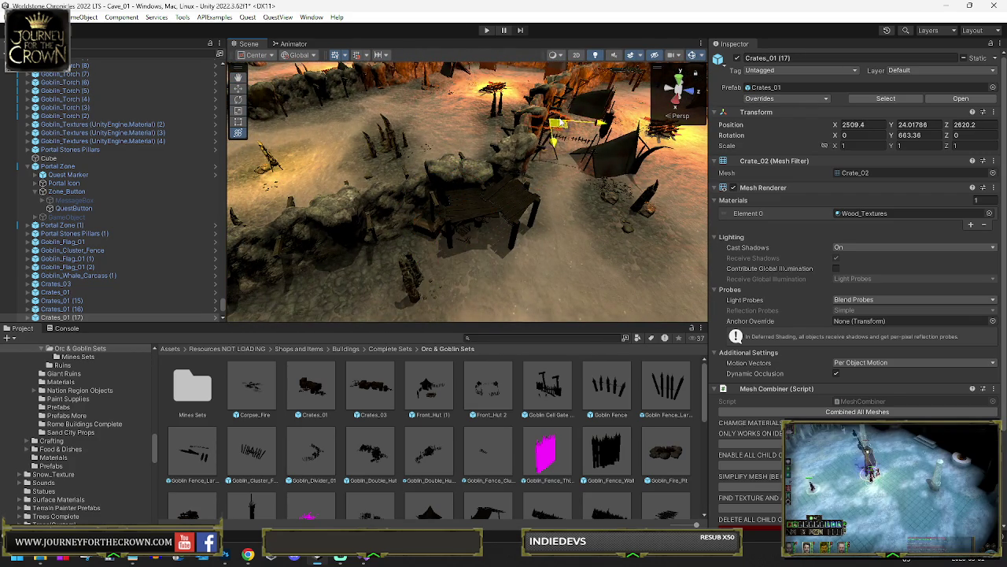
pyautogui.press('f')
pyautogui.scroll(-5, 503, 187)
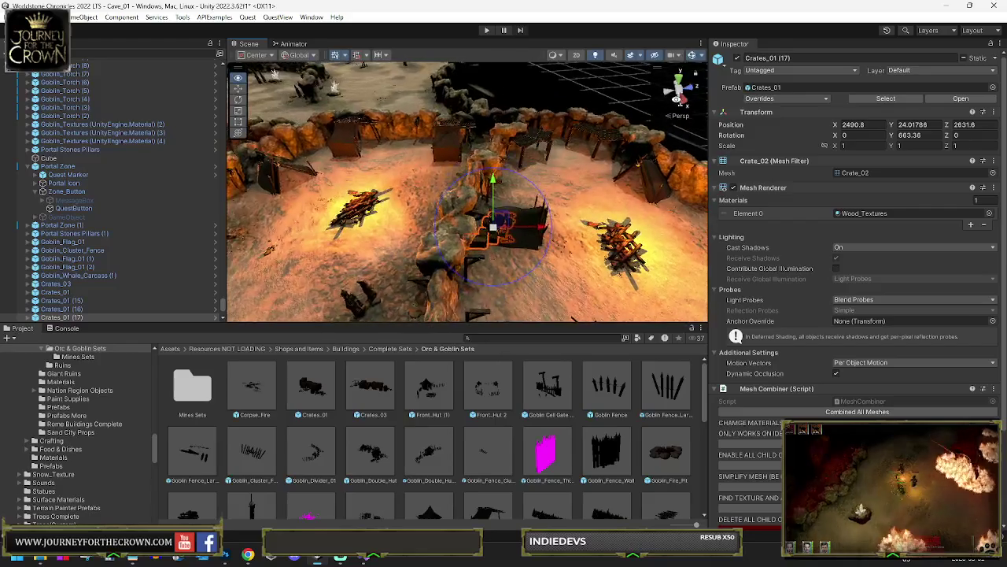
pyautogui.moveTo(463, 219); pyautogui.dragTo(520, 145)
pyautogui.press('f')
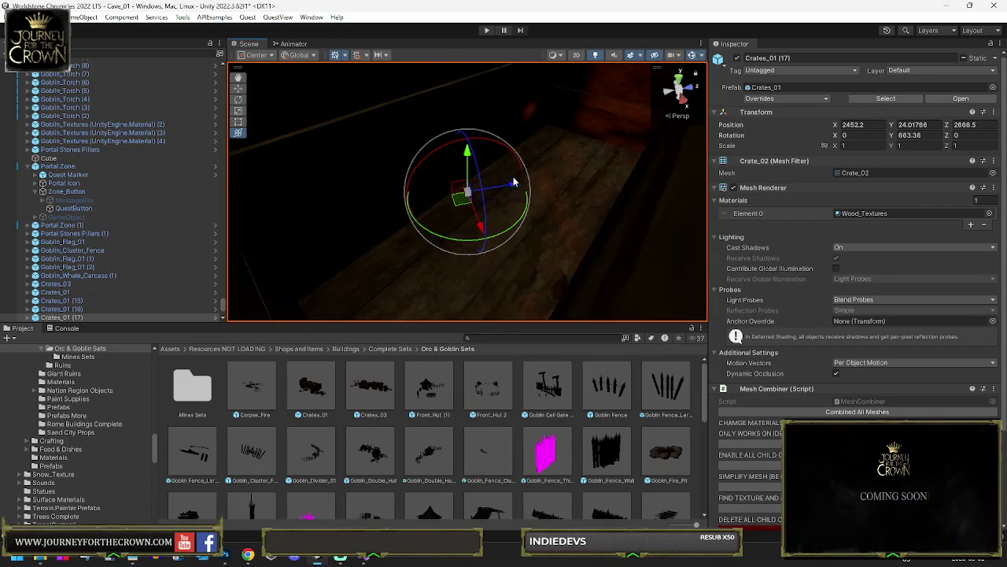
pyautogui.scroll(-5, 504, 182)
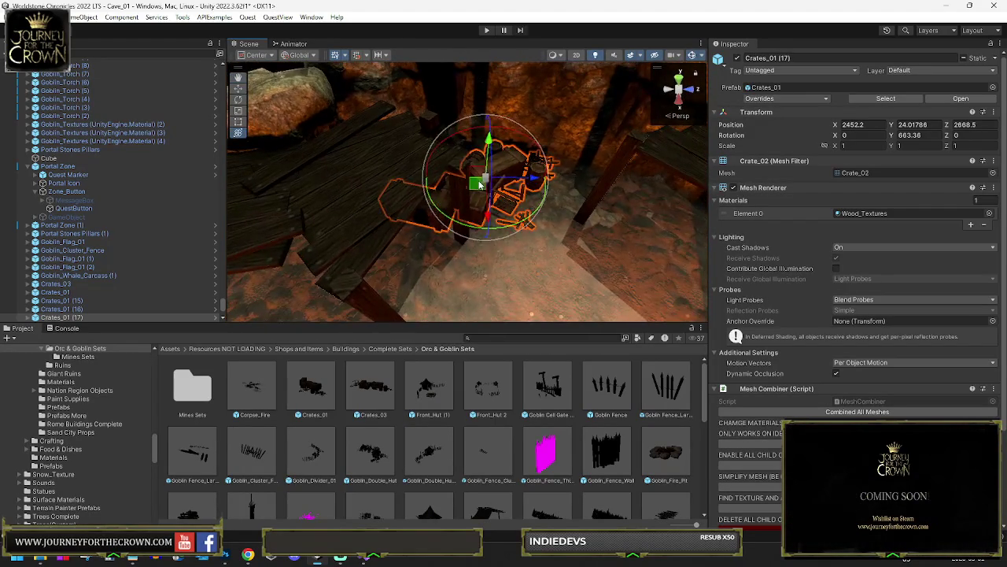
pyautogui.moveTo(441, 206)
pyautogui.mouseDown()
pyautogui.moveTo(397, 207)
pyautogui.moveTo(586, 183)
pyautogui.moveTo(550, 185)
pyautogui.moveTo(465, 162)
pyautogui.moveTo(454, 176)
pyautogui.moveTo(434, 171)
pyautogui.moveTo(443, 170)
pyautogui.mouseUp()
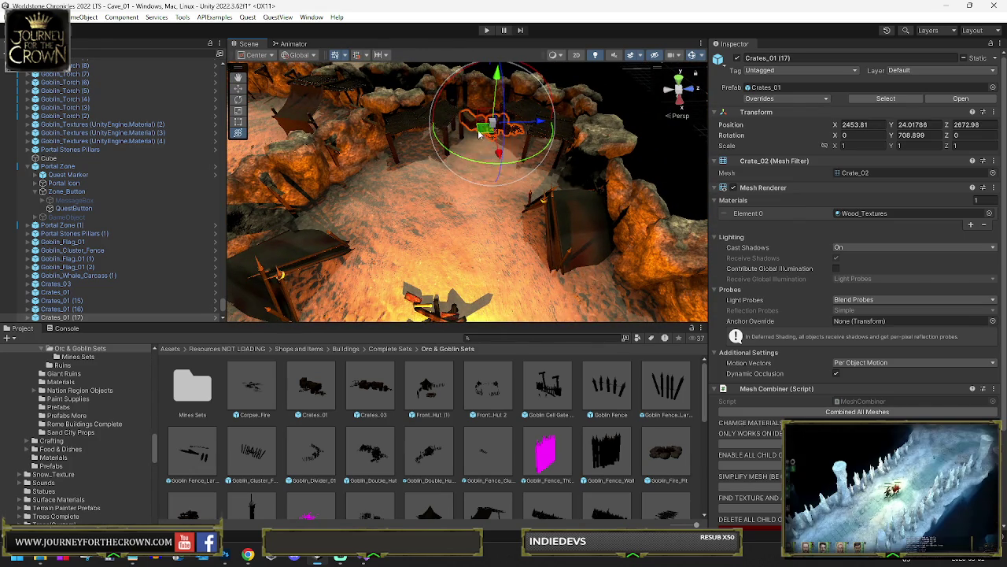
# Move Crates_01 (17) back toward the cave wall and turn it slightly
pyautogui.moveTo(446, 129)
pyautogui.mouseDown()
pyautogui.moveTo(512, 147)
pyautogui.moveTo(444, 177)
pyautogui.mouseUp()
pyautogui.moveTo(299, 111)
pyautogui.mouseDown()
pyautogui.moveTo(285, 92)
pyautogui.moveTo(393, 126)
pyautogui.mouseUp()
pyautogui.moveTo(461, 137)
pyautogui.mouseDown()
pyautogui.moveTo(441, 153)
pyautogui.moveTo(408, 154)
pyautogui.moveTo(393, 177)
pyautogui.moveTo(472, 157)
pyautogui.moveTo(742, 140)
pyautogui.moveTo(708, 142)
pyautogui.mouseUp()
pyautogui.press('e')
pyautogui.press('y')
pyautogui.moveTo(397, 145)
pyautogui.mouseDown()
pyautogui.moveTo(445, 156)
pyautogui.moveTo(463, 189)
pyautogui.moveTo(450, 162)
pyautogui.moveTo(627, 201)
pyautogui.moveTo(539, 165)
pyautogui.moveTo(504, 169)
pyautogui.moveTo(650, 165)
pyautogui.mouseUp()
# Settle Crates_01 (17) beside the tent at X 2428.3, Z 2511.31, rotated Y 462.249
pyautogui.moveTo(505, 170)
pyautogui.mouseDown()
pyautogui.moveTo(471, 244)
pyautogui.moveTo(575, 227)
pyautogui.moveTo(519, 236)
pyautogui.moveTo(392, 182)
pyautogui.mouseUp()
pyautogui.press('f')
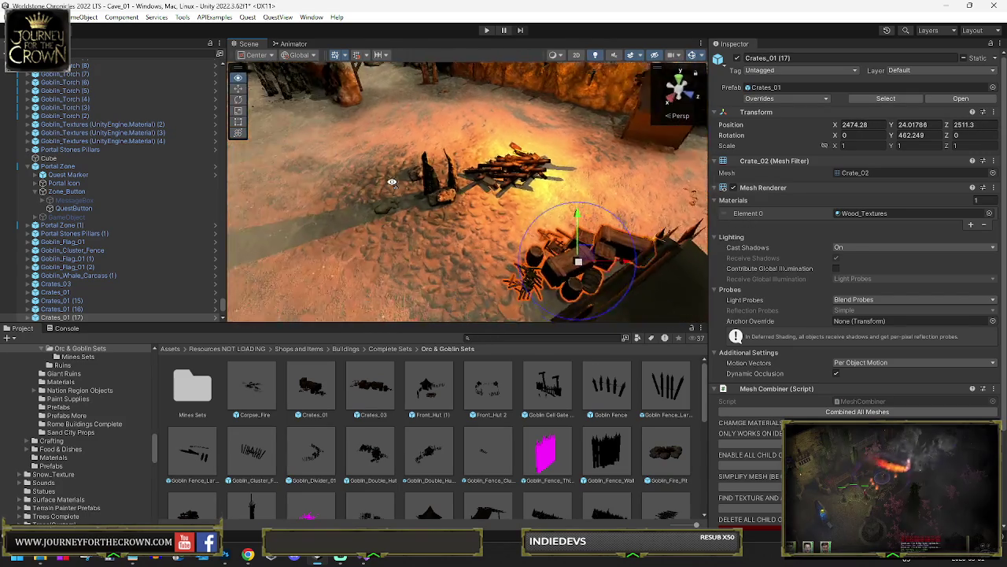
pyautogui.scroll(-10, 540, 189)
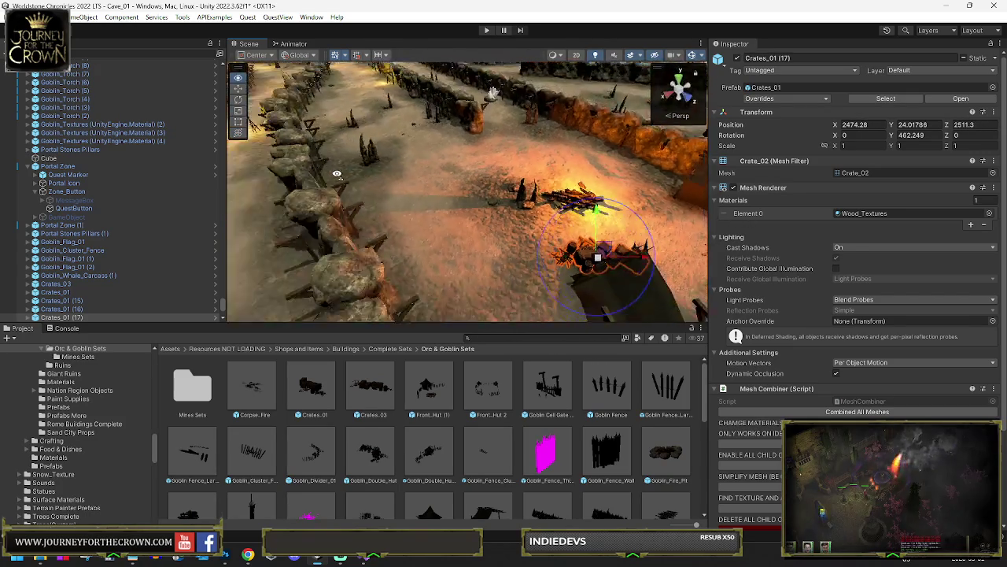
pyautogui.press('w')
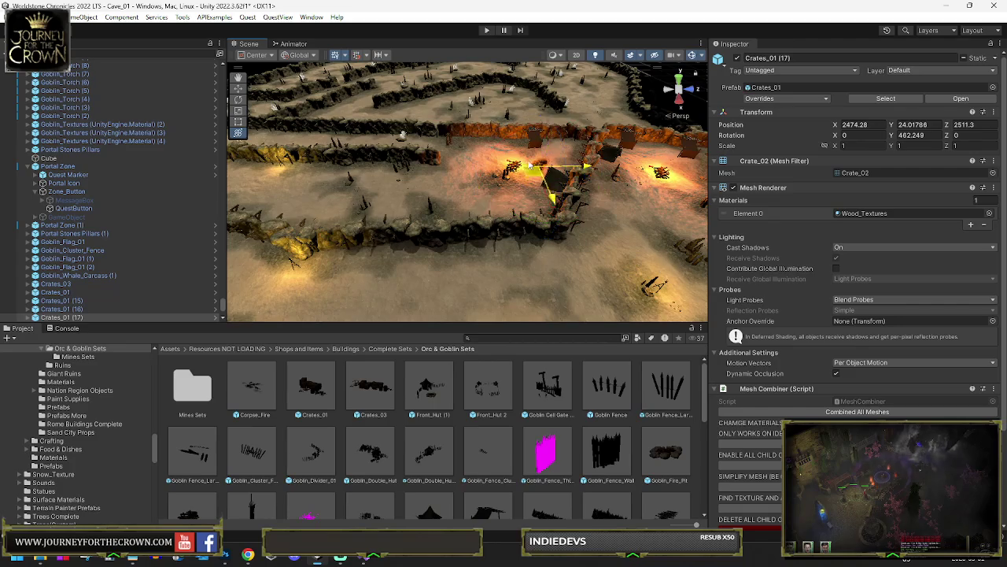
pyautogui.press('f')
pyautogui.press('e')
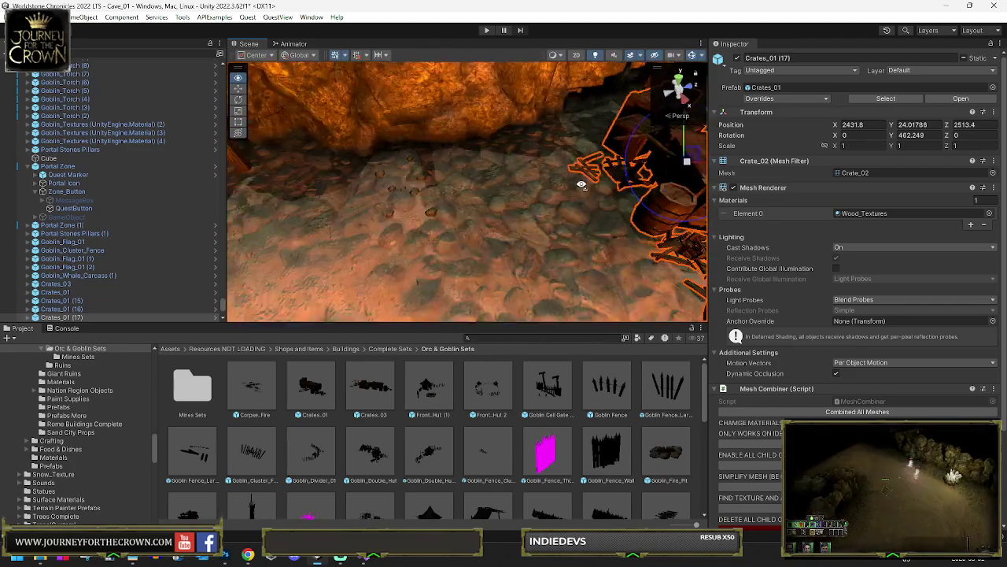
pyautogui.scroll(-5, 618, 177)
pyautogui.press('w')
pyautogui.moveTo(488, 197)
pyautogui.mouseDown()
pyautogui.moveTo(477, 203)
pyautogui.moveTo(481, 195)
pyautogui.mouseUp()
pyautogui.press('e')
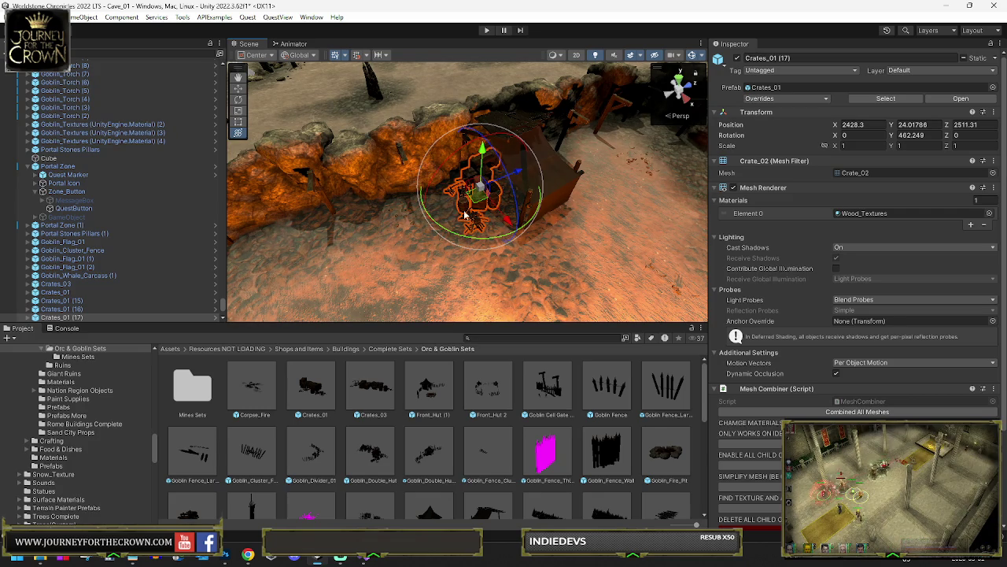
# Move Crates_01 (17) down the cave path to X 2664.5, Z 1818, rotated Y 375.857
pyautogui.moveTo(482, 173)
pyautogui.mouseDown()
pyautogui.moveTo(492, 231)
pyautogui.moveTo(556, 207)
pyautogui.moveTo(589, 207)
pyautogui.moveTo(338, 180)
pyautogui.moveTo(326, 152)
pyautogui.moveTo(425, 169)
pyautogui.moveTo(366, 175)
pyautogui.moveTo(451, 187)
pyautogui.moveTo(572, 169)
pyautogui.mouseUp()
pyautogui.press('w')
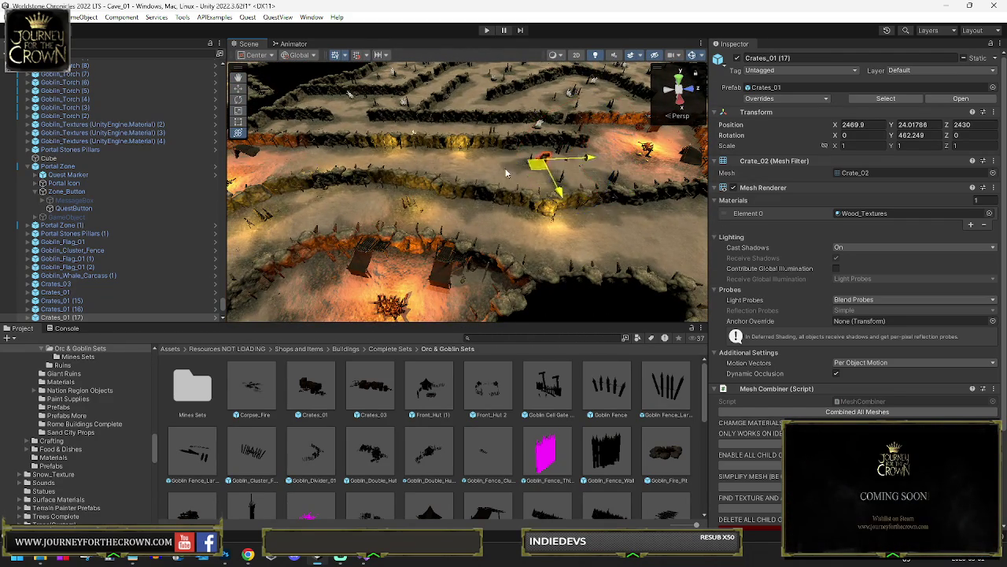
pyautogui.moveTo(246, 157); pyautogui.dragTo(250, 157)
pyautogui.press('f')
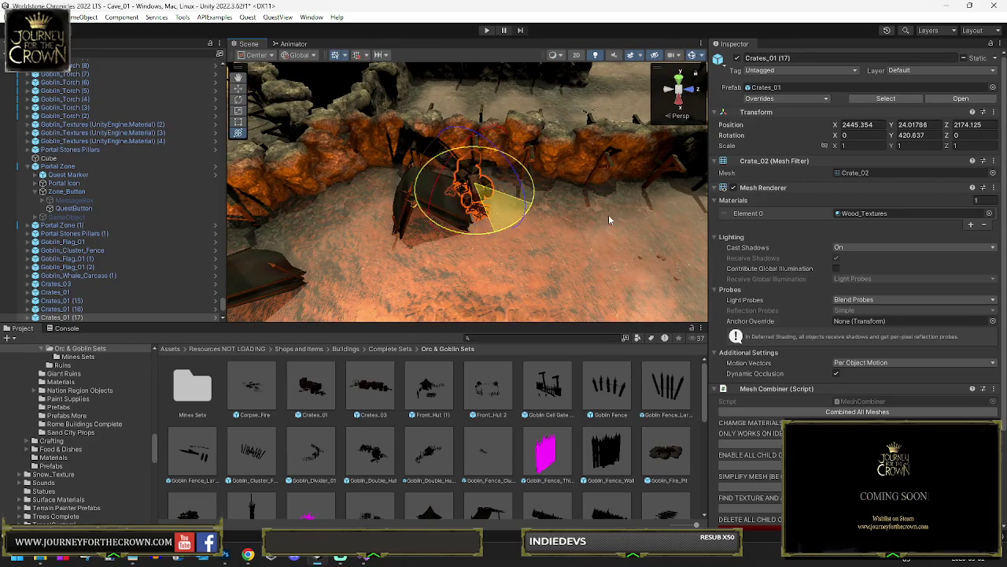
pyautogui.moveTo(605, 216); pyautogui.dragTo(603, 211)
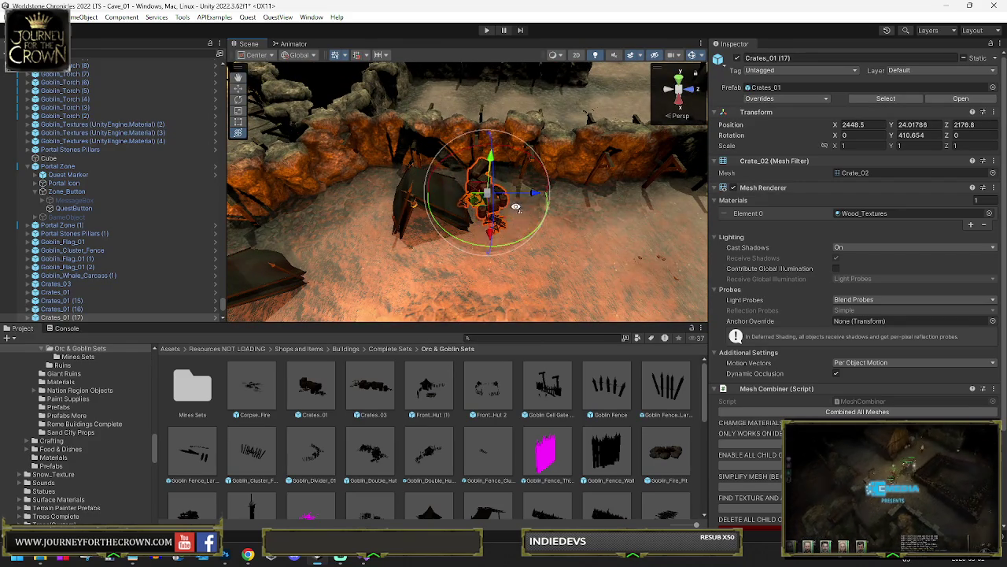
pyautogui.scroll(-5, 517, 211)
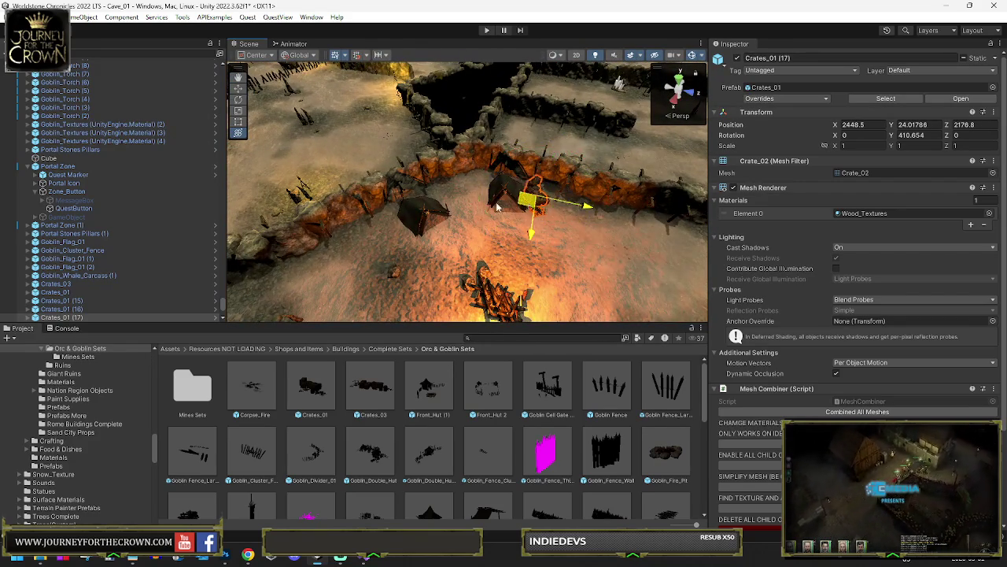
pyautogui.moveTo(521, 204); pyautogui.dragTo(389, 226)
pyautogui.moveTo(433, 264); pyautogui.dragTo(440, 268)
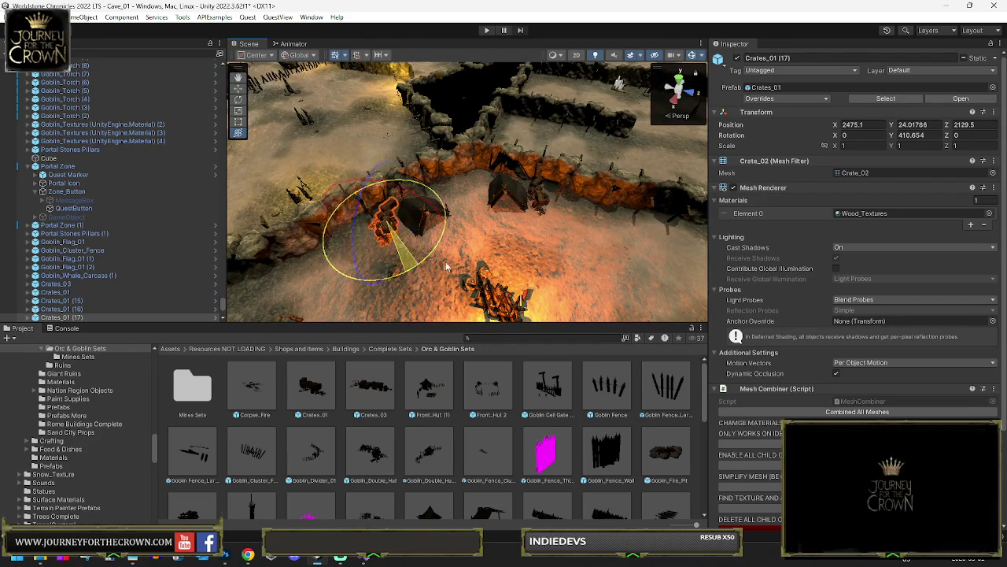
pyautogui.moveTo(446, 230); pyautogui.dragTo(440, 209)
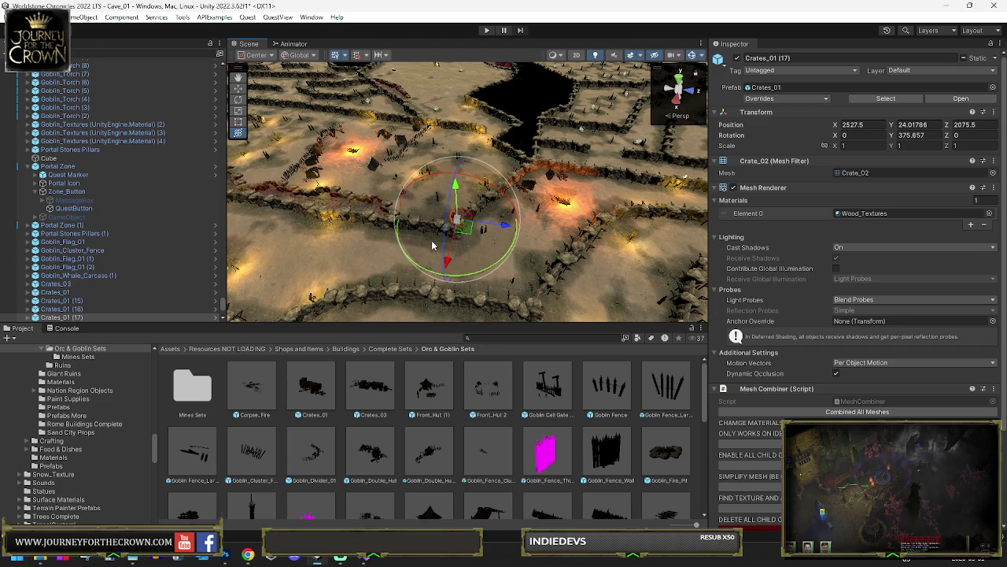
# Orbit the view around the goblin camp to review the crate's new placement
pyautogui.moveTo(505, 230); pyautogui.dragTo(517, 220)
pyautogui.moveTo(420, 216)
pyautogui.mouseDown()
pyautogui.moveTo(295, 167)
pyautogui.moveTo(484, 231)
pyautogui.mouseUp()
pyautogui.moveTo(315, 179); pyautogui.dragTo(376, 184)
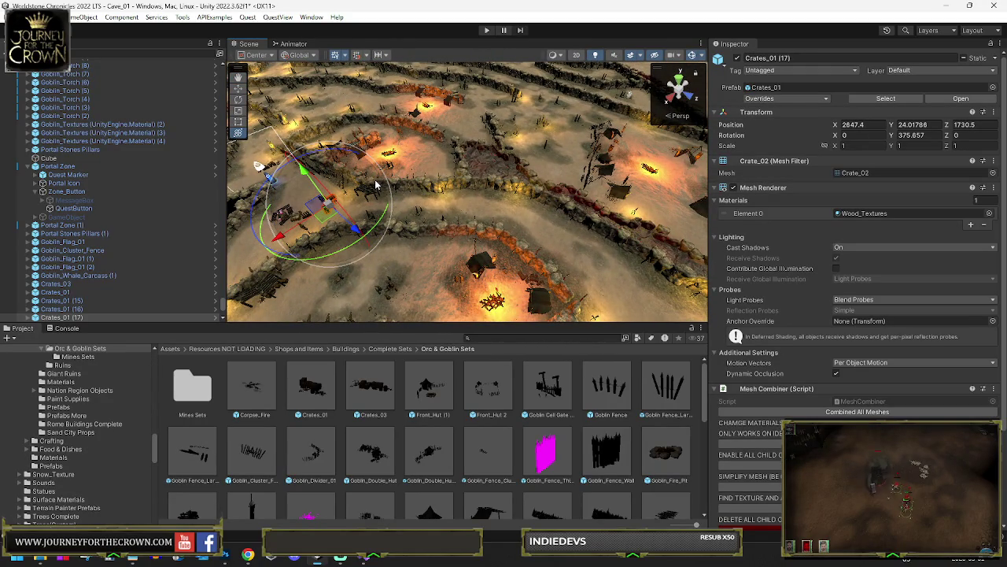
pyautogui.moveTo(398, 211); pyautogui.dragTo(362, 212)
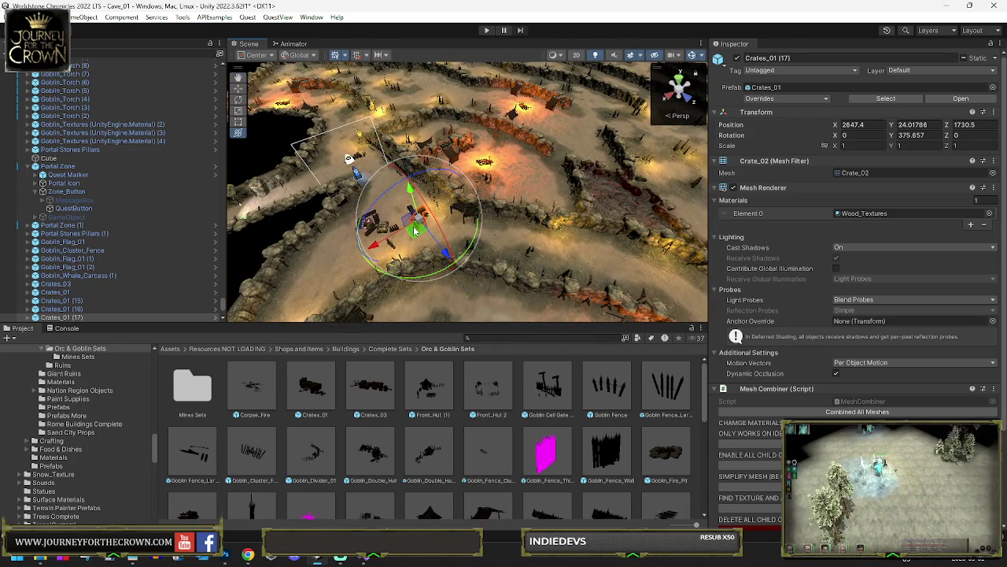
pyautogui.moveTo(530, 207)
pyautogui.mouseDown()
pyautogui.moveTo(483, 227)
pyautogui.moveTo(610, 289)
pyautogui.mouseUp()
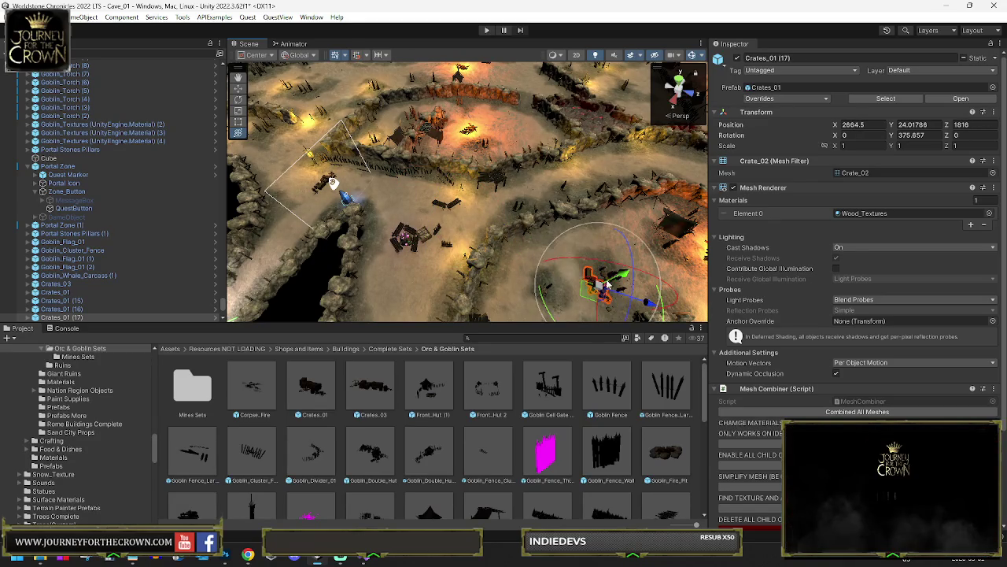
# Drag the Crates_01 (17) stack along the path toward the tent area
pyautogui.press('f')
pyautogui.moveTo(692, 236); pyautogui.dragTo(654, 237)
pyautogui.moveTo(447, 253); pyautogui.dragTo(500, 134)
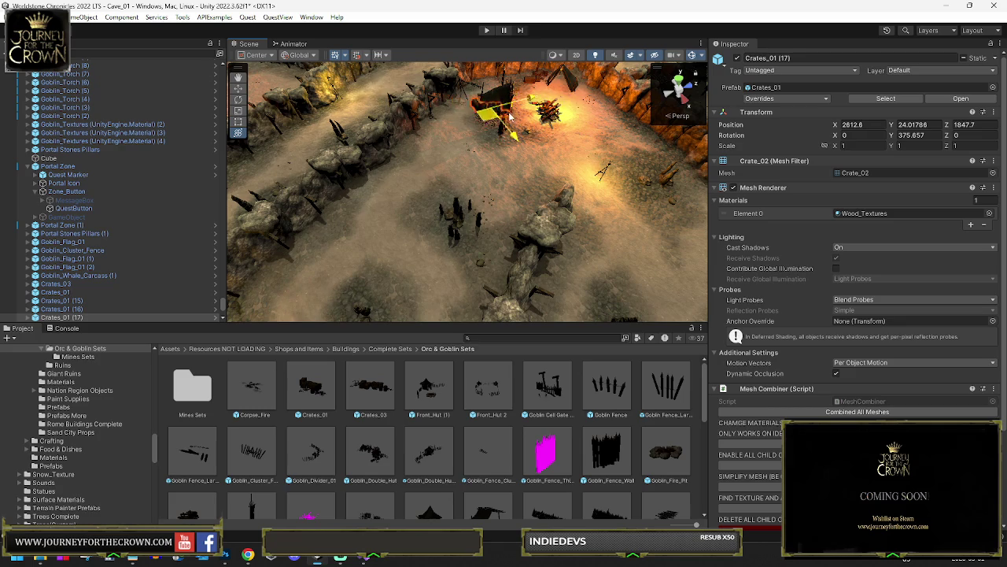
pyautogui.moveTo(378, 116)
pyautogui.mouseDown()
pyautogui.moveTo(346, 150)
pyautogui.moveTo(268, 170)
pyautogui.mouseUp()
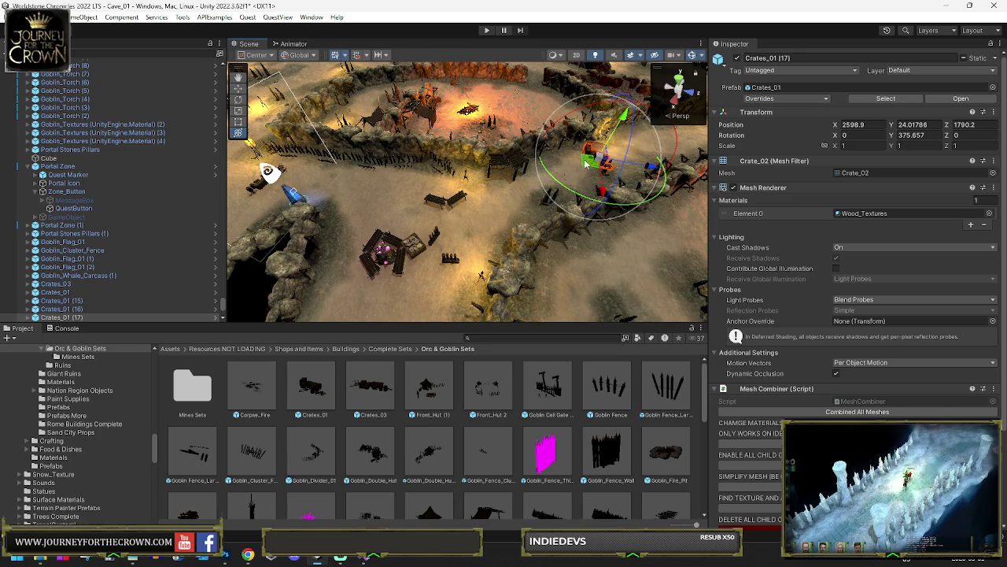
pyautogui.moveTo(369, 201)
pyautogui.mouseDown()
pyautogui.moveTo(499, 199)
pyautogui.moveTo(519, 211)
pyautogui.moveTo(417, 197)
pyautogui.moveTo(313, 116)
pyautogui.moveTo(504, 107)
pyautogui.moveTo(362, 93)
pyautogui.moveTo(346, 73)
pyautogui.mouseUp()
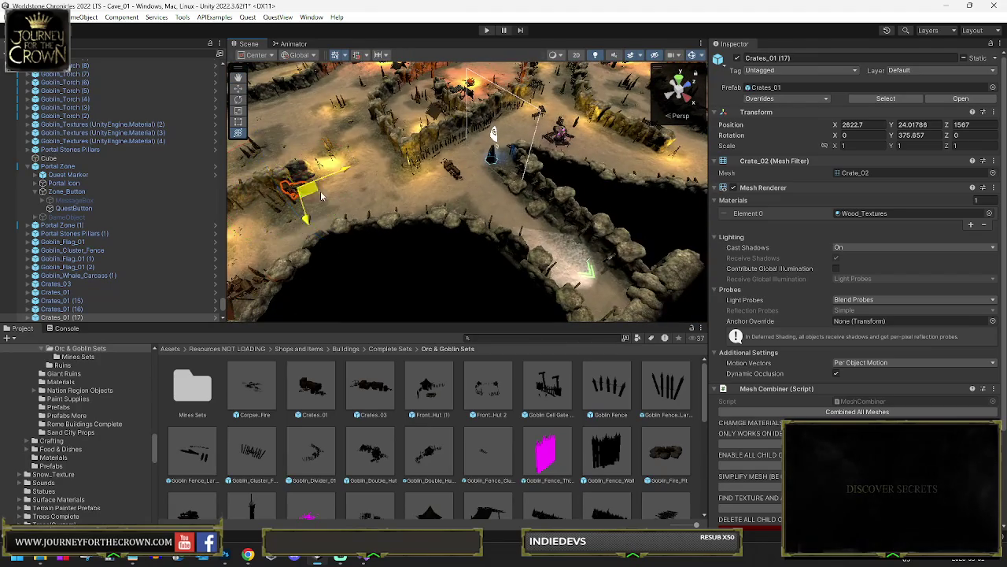
pyautogui.moveTo(589, 126); pyautogui.dragTo(622, 136)
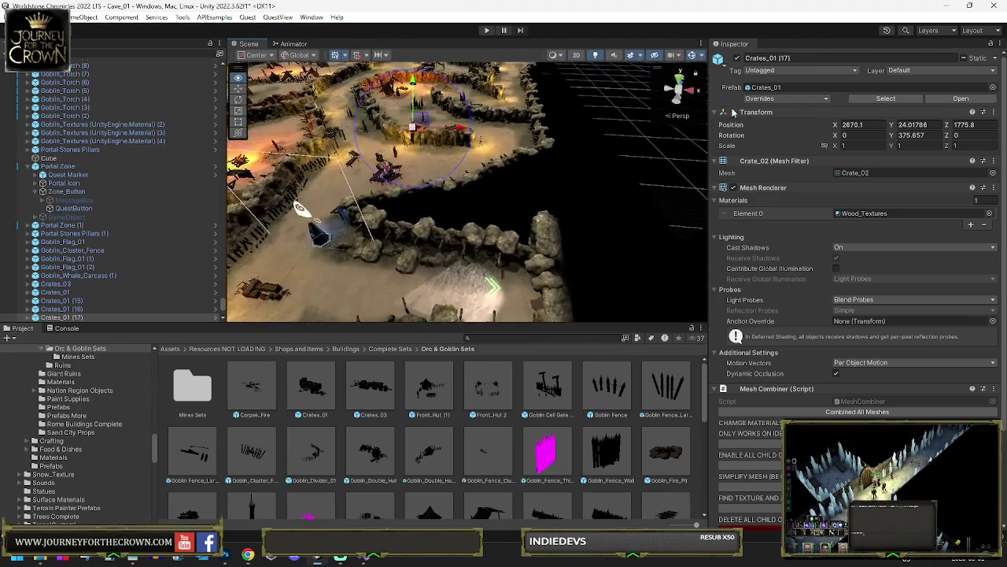
pyautogui.press('f')
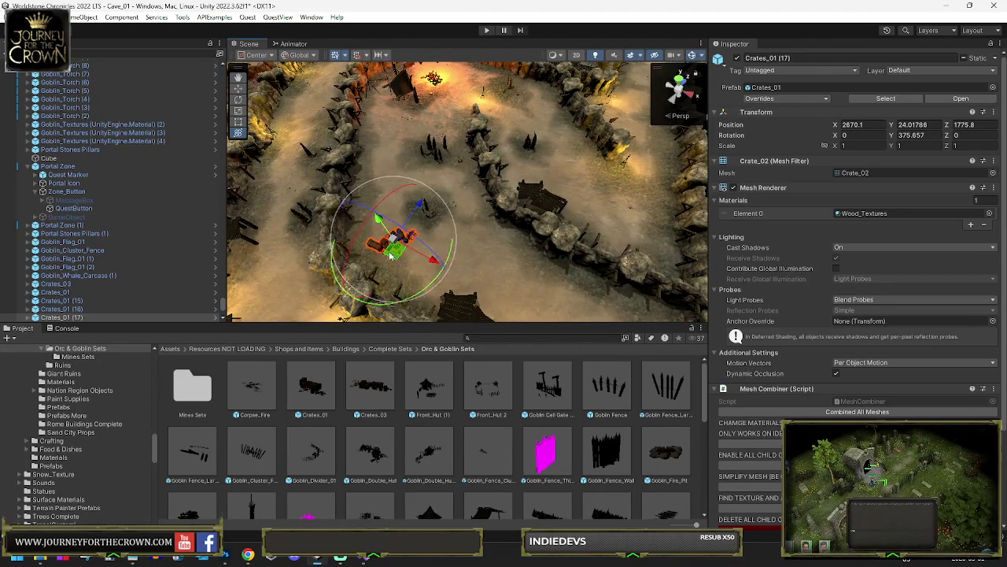
# Shift the crate stack up-left and rotate it around its vertical axis
pyautogui.press('y')
pyautogui.moveTo(402, 268); pyautogui.dragTo(378, 102)
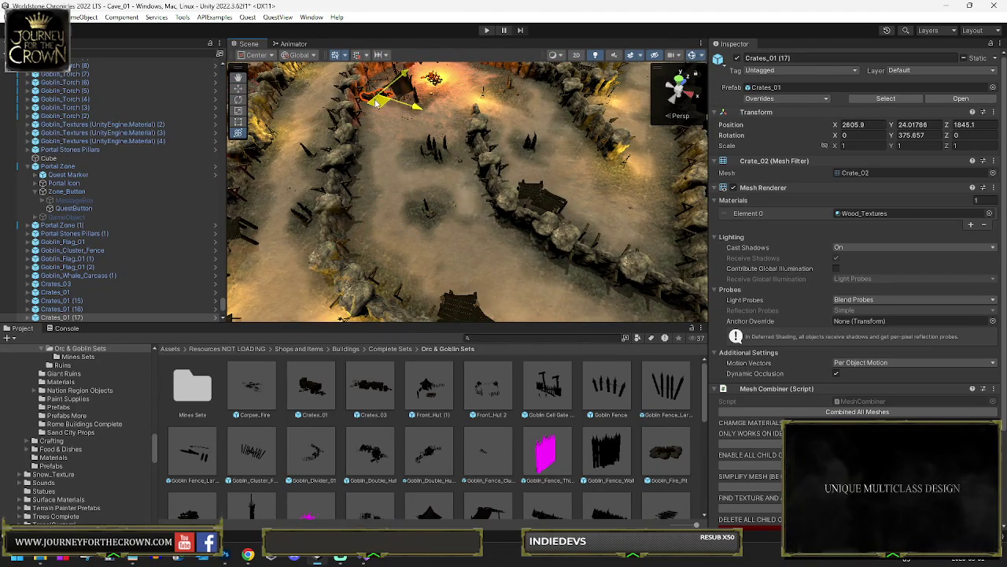
pyautogui.press('f')
pyautogui.scroll(-5, 422, 155)
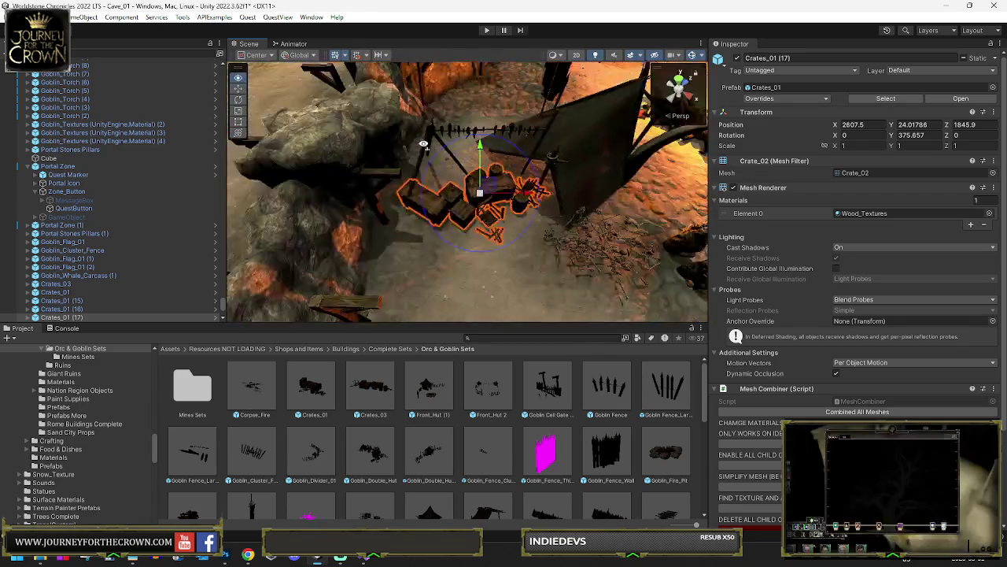
pyautogui.moveTo(421, 154)
pyautogui.mouseDown()
pyautogui.moveTo(425, 189)
pyautogui.moveTo(298, 236)
pyautogui.mouseUp()
pyautogui.press('y')
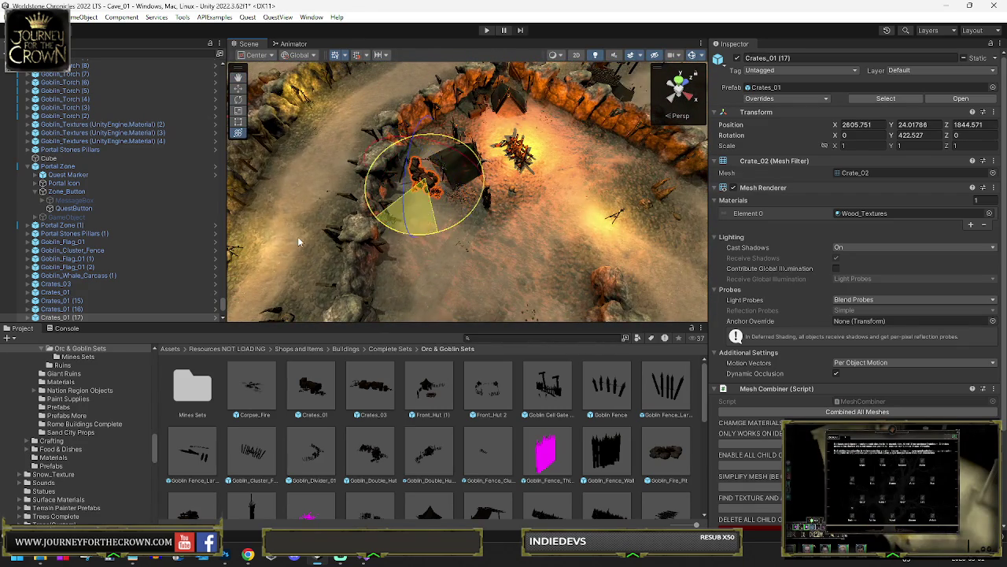
pyautogui.press('w')
pyautogui.moveTo(433, 201); pyautogui.dragTo(446, 204)
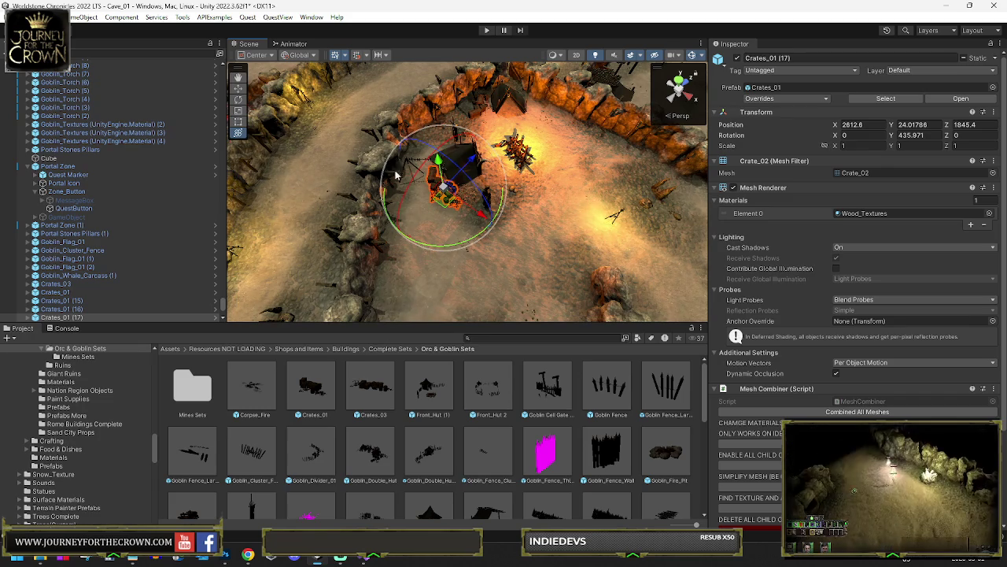
pyautogui.moveTo(495, 194); pyautogui.dragTo(391, 180)
pyautogui.moveTo(463, 239)
pyautogui.mouseDown()
pyautogui.moveTo(586, 128)
pyautogui.moveTo(472, 193)
pyautogui.moveTo(355, 208)
pyautogui.moveTo(536, 213)
pyautogui.moveTo(423, 196)
pyautogui.moveTo(519, 183)
pyautogui.moveTo(549, 162)
pyautogui.moveTo(540, 157)
pyautogui.moveTo(371, 203)
pyautogui.moveTo(350, 191)
pyautogui.mouseUp()
# Place the stack above the pit at X 2643.1, Z 1977.7, turned to Y 338.085
pyautogui.press('y')
pyautogui.press('f')
pyautogui.moveTo(441, 189); pyautogui.dragTo(488, 148)
pyautogui.moveTo(396, 200)
pyautogui.mouseDown()
pyautogui.moveTo(499, 230)
pyautogui.moveTo(627, 168)
pyautogui.mouseUp()
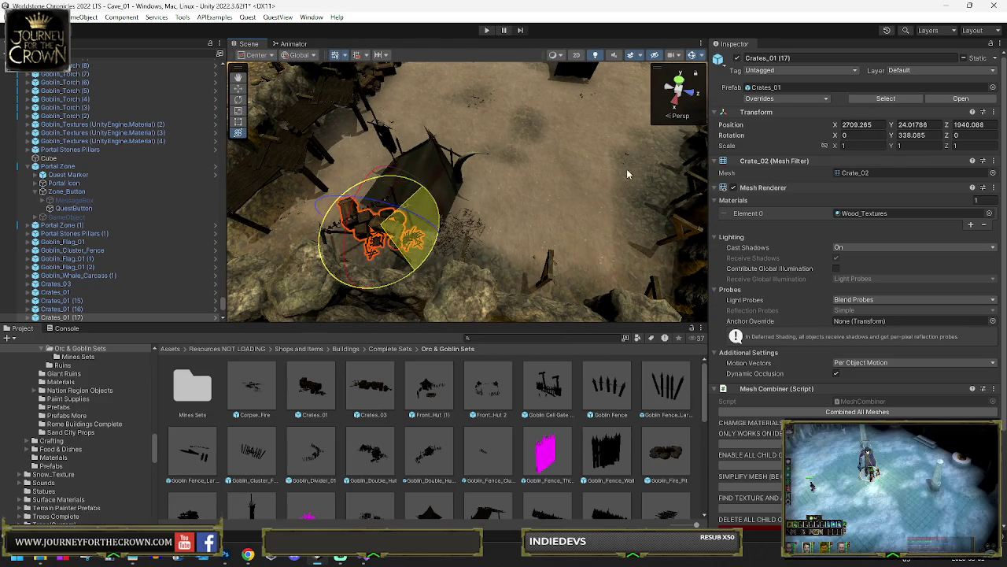
pyautogui.moveTo(472, 197)
pyautogui.mouseDown()
pyautogui.moveTo(431, 216)
pyautogui.moveTo(393, 212)
pyautogui.mouseUp()
pyautogui.scroll(-5, 377, 211)
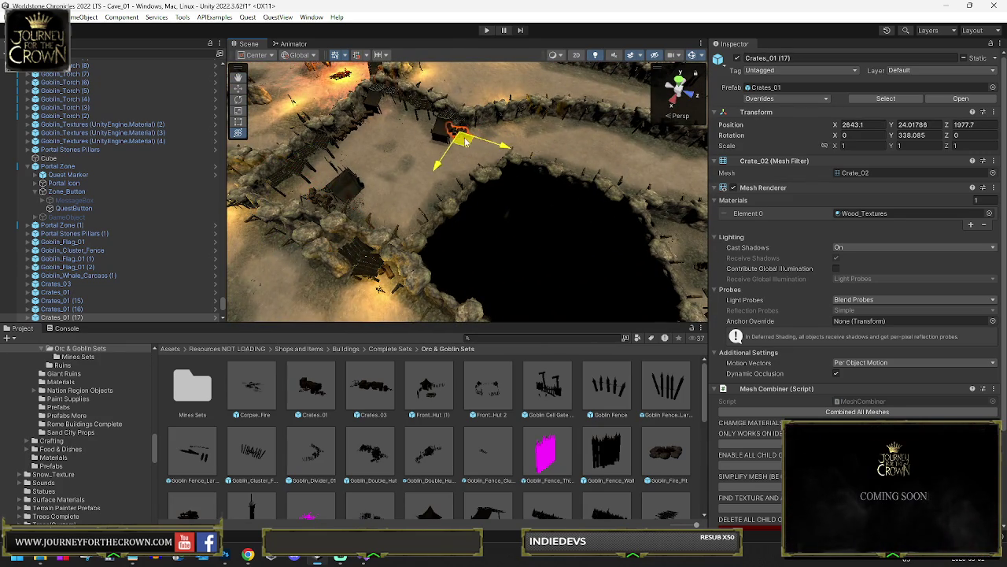
# Shift the Crates_01 (17) stack along the path toward the tent
pyautogui.press('f')
pyautogui.moveTo(468, 209)
pyautogui.mouseDown()
pyautogui.moveTo(450, 206)
pyautogui.moveTo(409, 156)
pyautogui.moveTo(475, 191)
pyautogui.mouseUp()
pyautogui.scroll(5, 438, 187)
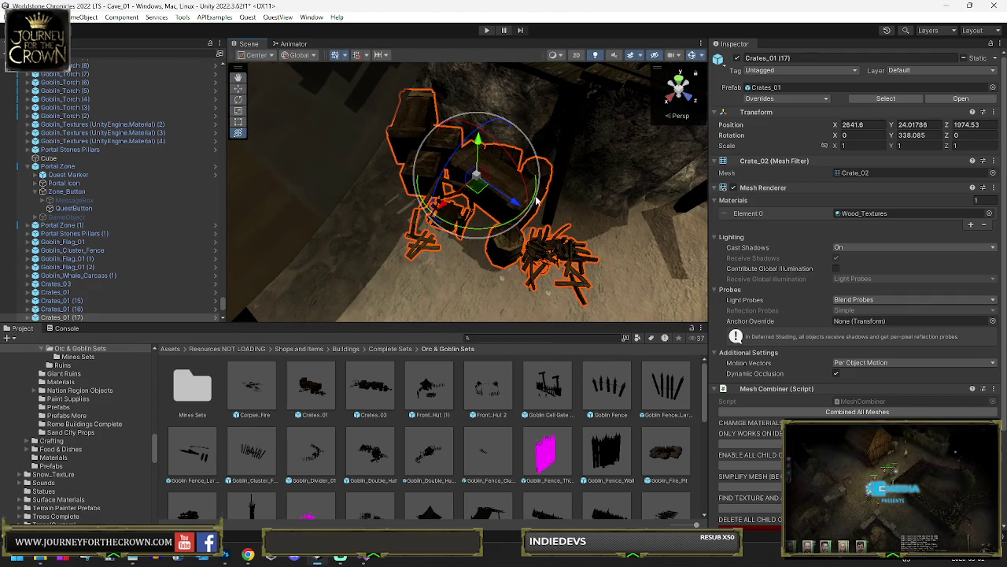
pyautogui.scroll(-6, 472, 191)
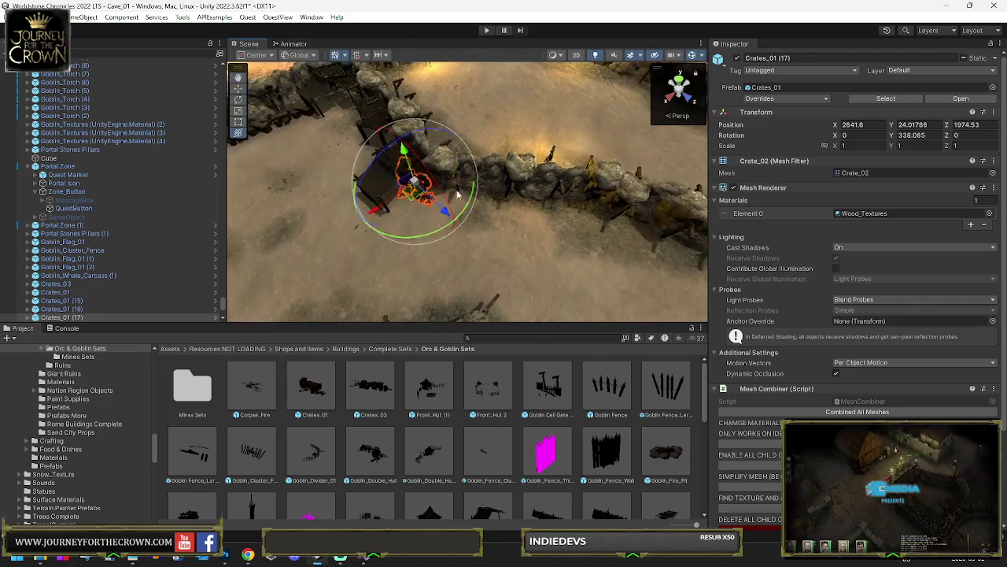
pyautogui.moveTo(457, 193)
pyautogui.keyDown('alt'); pyautogui.mouseDown()
pyautogui.moveTo(441, 189)
pyautogui.moveTo(417, 229)
pyautogui.mouseUp(); pyautogui.keyUp('alt')
pyautogui.press('w')
pyautogui.moveTo(551, 228)
pyautogui.keyDown('alt'); pyautogui.mouseDown()
pyautogui.moveTo(626, 233)
pyautogui.moveTo(388, 204)
pyautogui.mouseUp(); pyautogui.keyUp('alt')
# Turn the crates to Y 344.058 and settle them at X 2698.27, Z 2106.4
pyautogui.press('e')
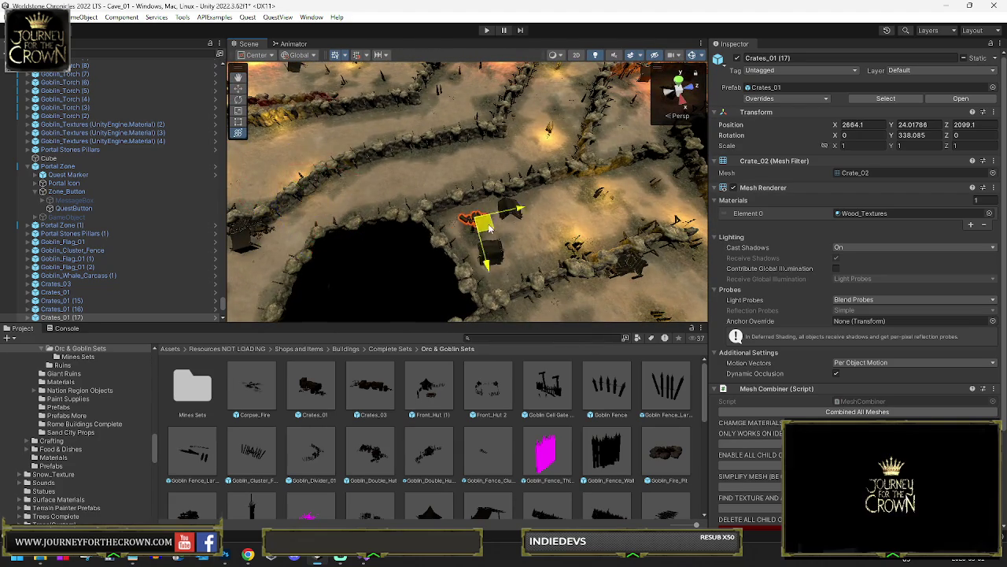
pyautogui.moveTo(501, 217); pyautogui.dragTo(496, 214)
pyautogui.press('f')
pyautogui.press('e')
pyautogui.scroll(-3, 479, 213)
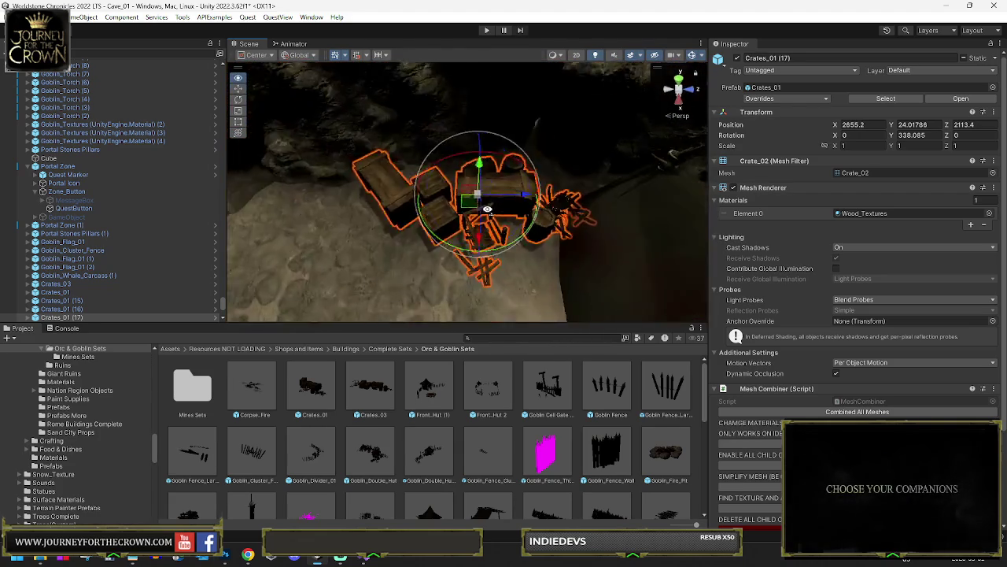
pyautogui.scroll(-3, 478, 213)
pyautogui.moveTo(449, 241)
pyautogui.mouseDown()
pyautogui.moveTo(461, 220)
pyautogui.moveTo(497, 200)
pyautogui.moveTo(424, 236)
pyautogui.moveTo(462, 167)
pyautogui.moveTo(404, 235)
pyautogui.moveTo(397, 258)
pyautogui.moveTo(417, 279)
pyautogui.moveTo(391, 258)
pyautogui.mouseUp()
pyautogui.press('w')
pyautogui.press('e')
pyautogui.press('w')
pyautogui.press('e')
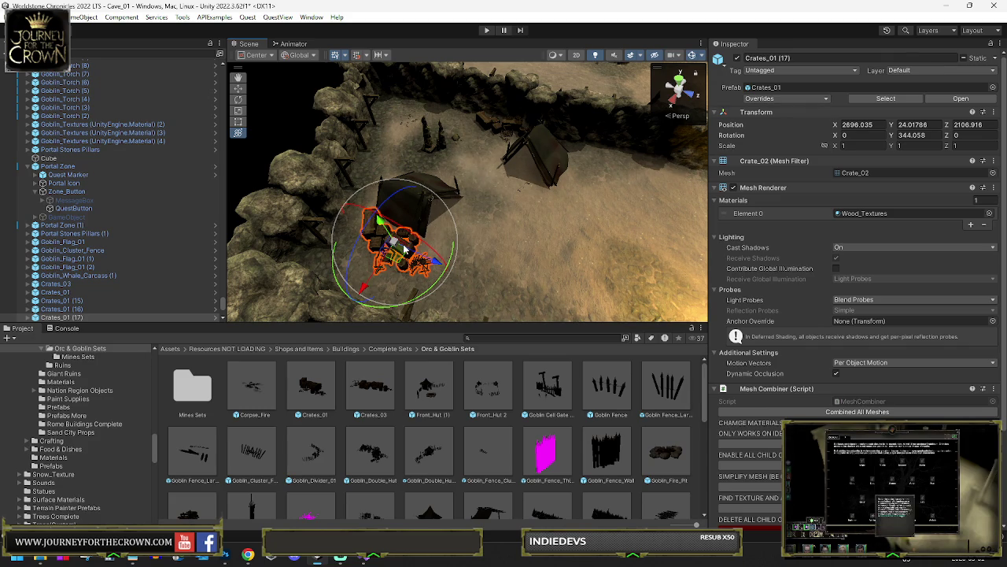
pyautogui.moveTo(396, 258); pyautogui.dragTo(396, 260)
# Move the Crates_01 (17) stack into the trench and along the stone wall
pyautogui.scroll(-8, 396, 260)
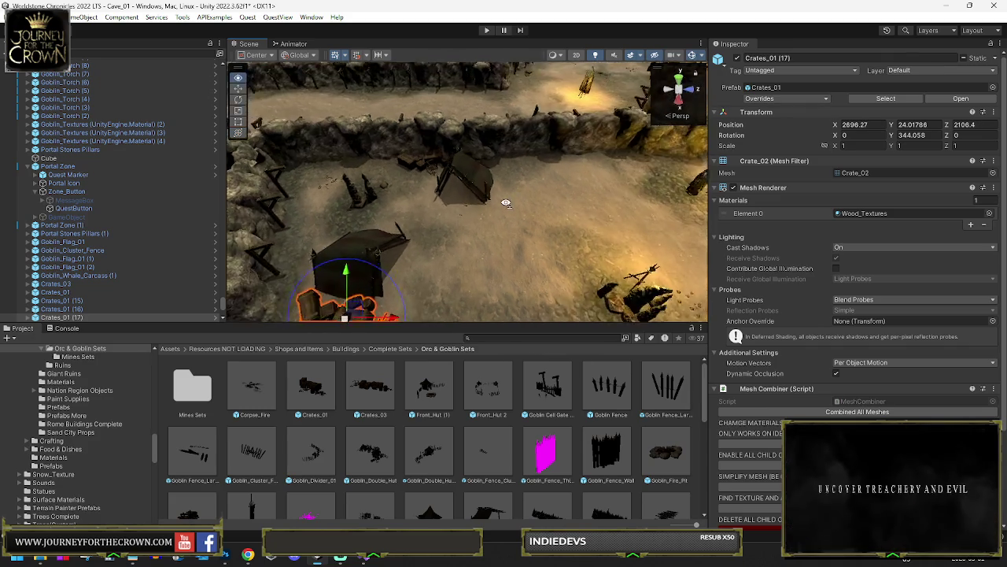
pyautogui.moveTo(317, 275)
pyautogui.mouseDown()
pyautogui.moveTo(553, 186)
pyautogui.moveTo(641, 197)
pyautogui.moveTo(488, 208)
pyautogui.mouseUp()
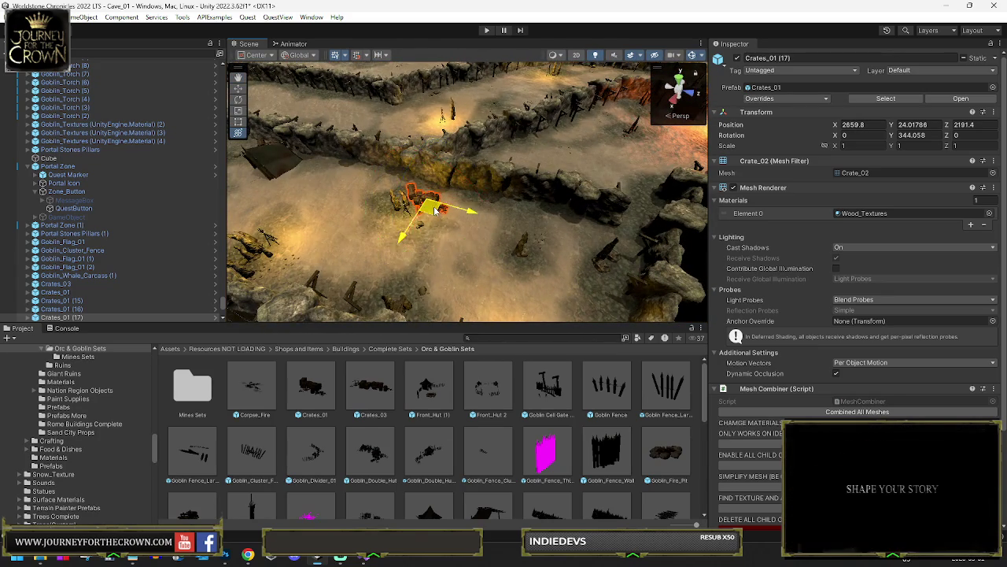
pyautogui.press('e')
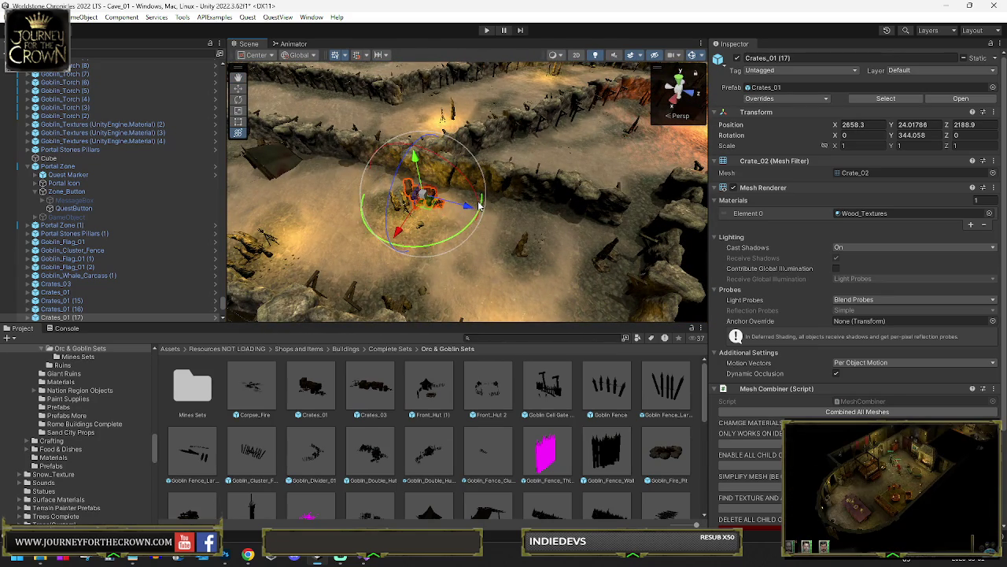
pyautogui.moveTo(449, 207)
pyautogui.mouseDown()
pyautogui.moveTo(323, 211)
pyautogui.moveTo(243, 236)
pyautogui.mouseUp()
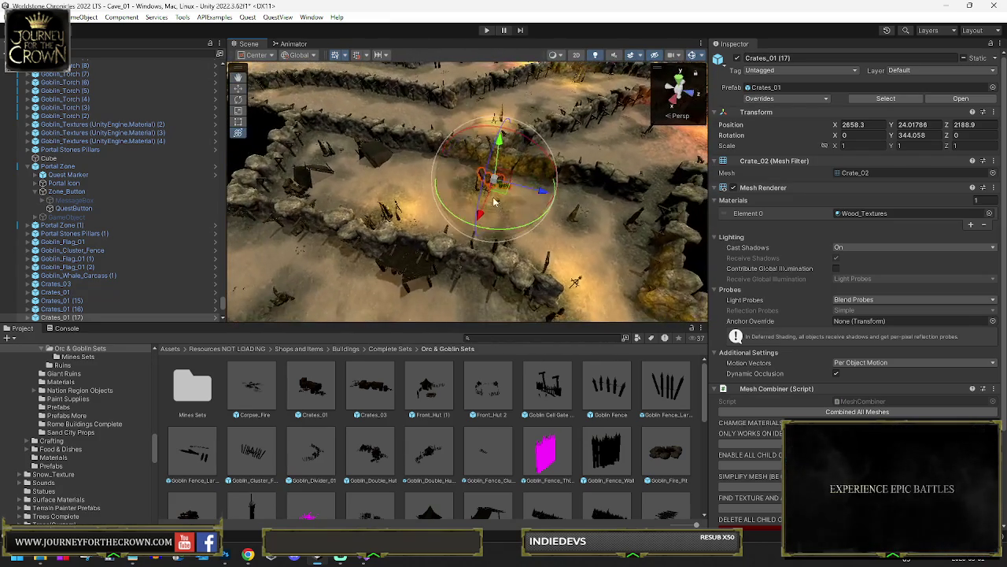
pyautogui.press('w')
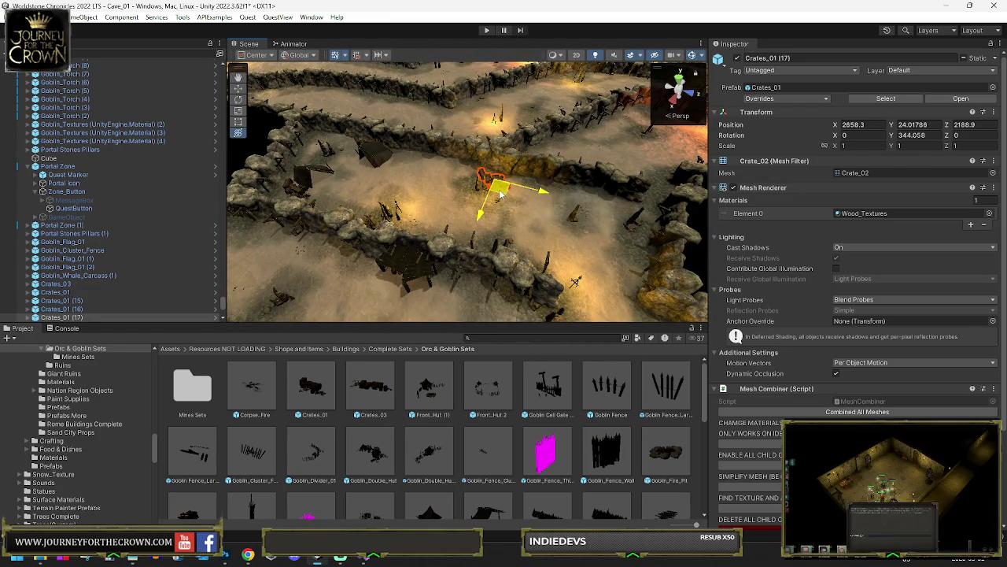
pyautogui.moveTo(312, 297); pyautogui.dragTo(365, 307)
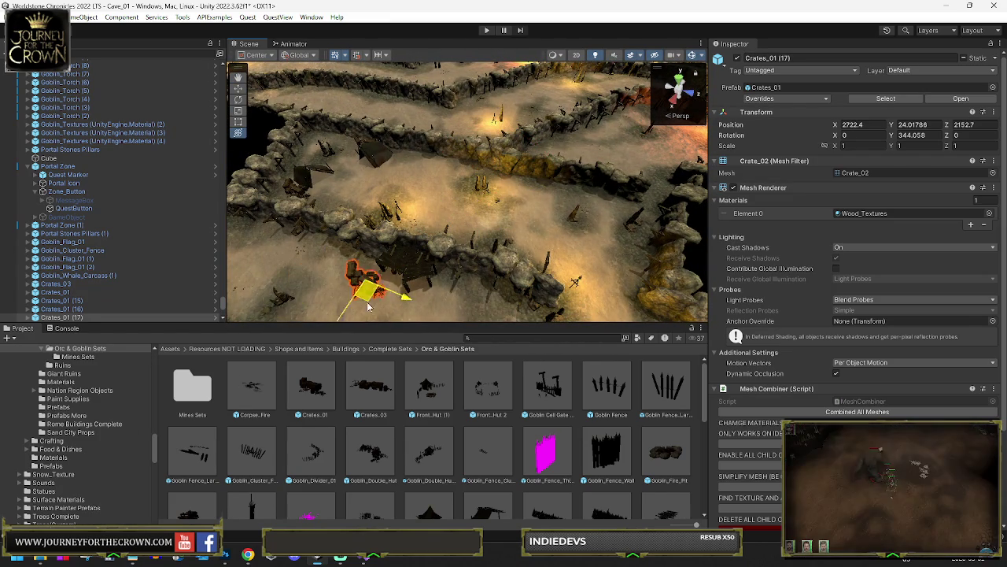
pyautogui.press('f')
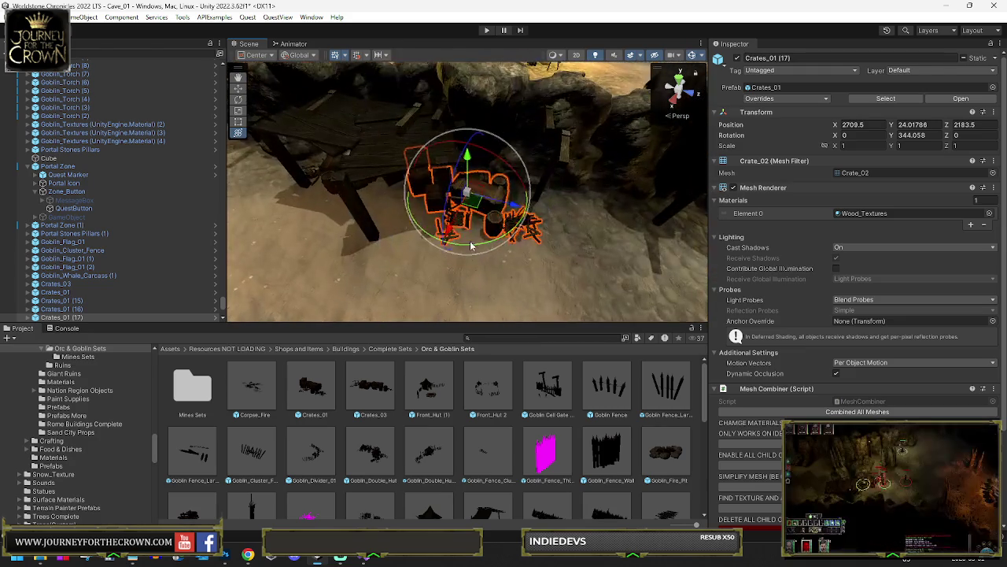
pyautogui.moveTo(473, 203)
pyautogui.mouseDown()
pyautogui.moveTo(517, 230)
pyautogui.moveTo(507, 242)
pyautogui.moveTo(495, 239)
pyautogui.moveTo(546, 220)
pyautogui.moveTo(549, 203)
pyautogui.mouseUp()
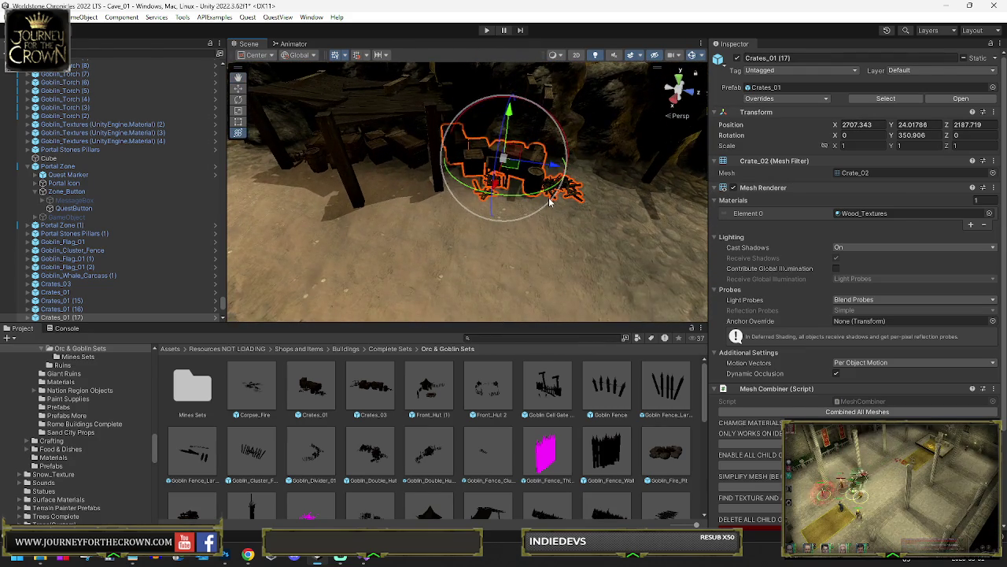
pyautogui.moveTo(511, 172); pyautogui.dragTo(508, 183)
# Turn the crates to Y 461.128 and place them at X 2673.4, Z 2348.9
pyautogui.press('e')
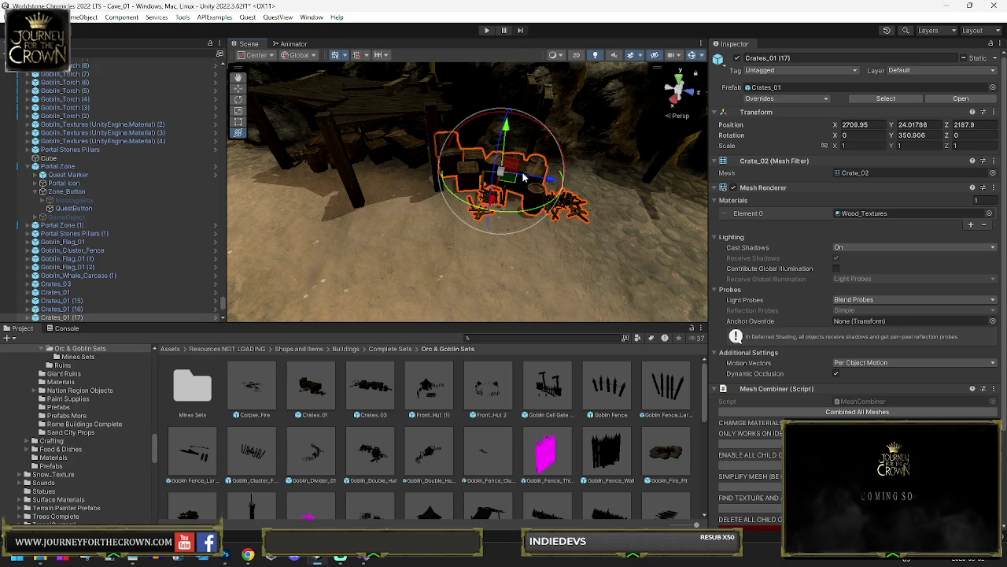
pyautogui.scroll(-5, 520, 174)
pyautogui.press('w')
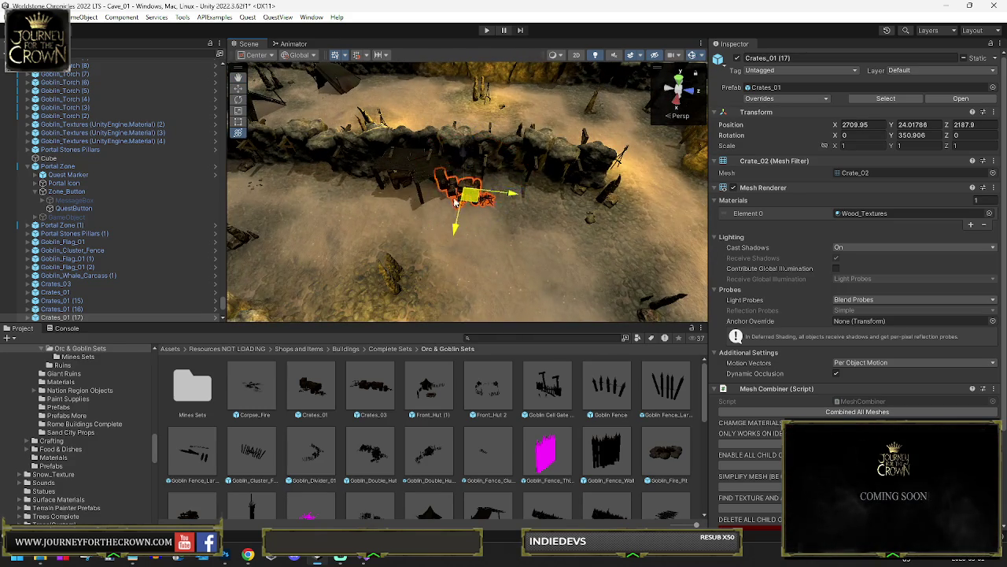
pyautogui.moveTo(455, 203)
pyautogui.mouseDown()
pyautogui.moveTo(334, 216)
pyautogui.moveTo(513, 234)
pyautogui.moveTo(616, 194)
pyautogui.moveTo(573, 202)
pyautogui.moveTo(349, 191)
pyautogui.moveTo(429, 216)
pyautogui.mouseUp()
pyautogui.press('e')
pyautogui.press('f')
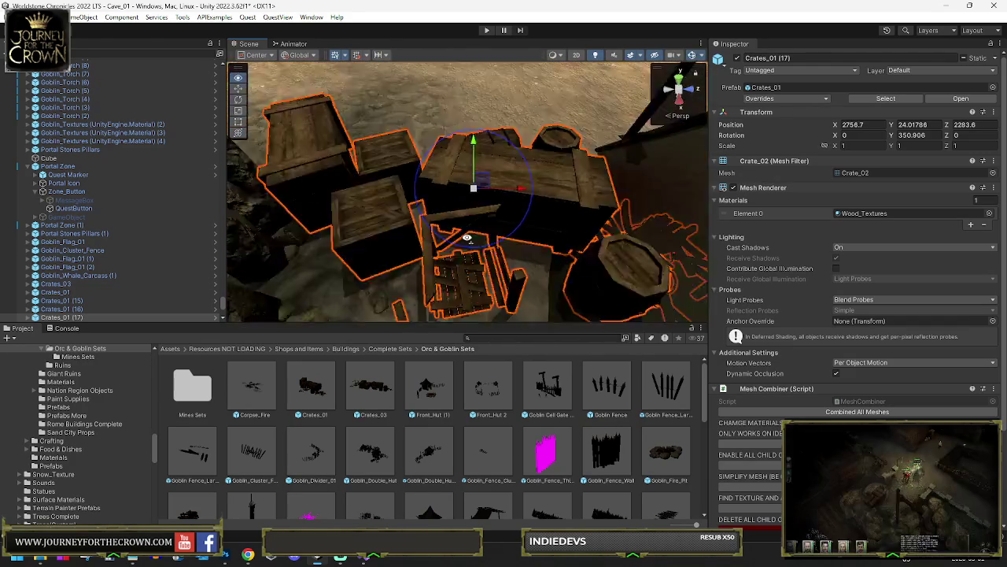
pyautogui.moveTo(487, 242); pyautogui.dragTo(229, 237)
pyautogui.moveTo(476, 201)
pyautogui.mouseDown()
pyautogui.moveTo(338, 234)
pyautogui.moveTo(542, 229)
pyautogui.mouseUp()
pyautogui.press('f')
pyautogui.moveTo(598, 213)
pyautogui.mouseDown()
pyautogui.moveTo(629, 211)
pyautogui.moveTo(444, 267)
pyautogui.moveTo(459, 172)
pyautogui.moveTo(494, 181)
pyautogui.moveTo(353, 162)
pyautogui.moveTo(377, 167)
pyautogui.mouseUp()
pyautogui.press('f')
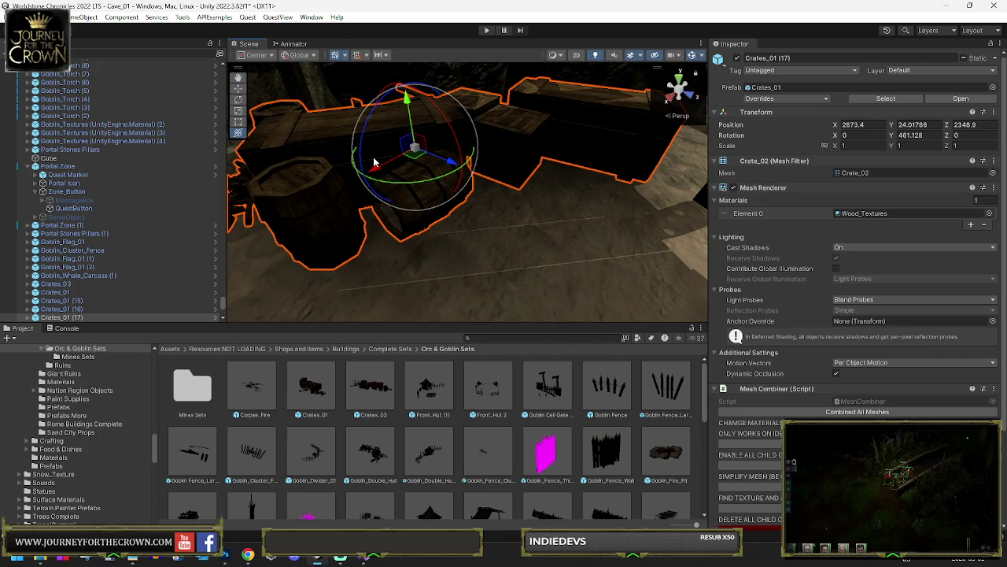
# Start moving and rotating the Crates_01 (17) crate group, sliding it left across the ground
pyautogui.scroll(-10, 464, 203)
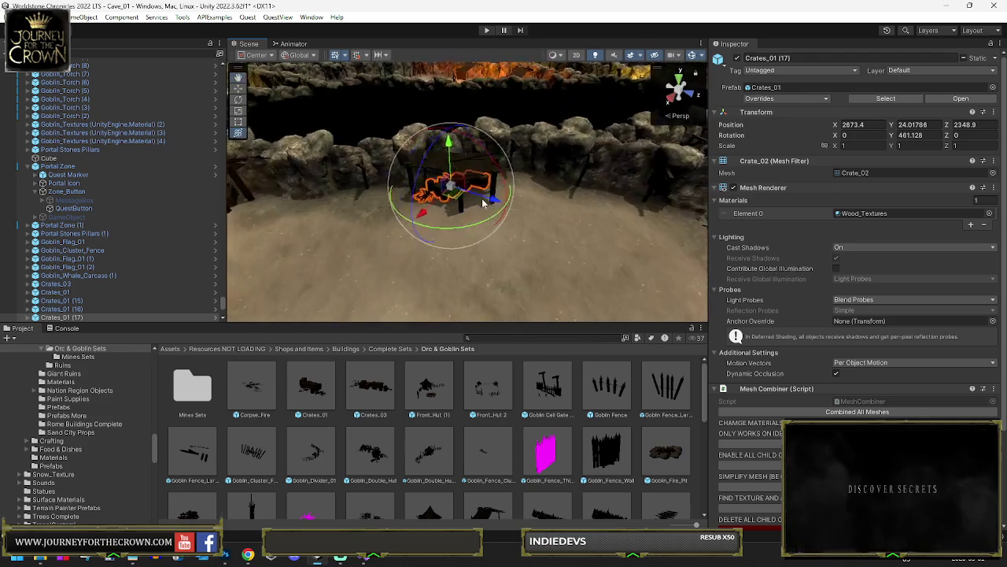
pyautogui.press('w')
pyautogui.moveTo(455, 201)
pyautogui.mouseDown()
pyautogui.moveTo(657, 238)
pyautogui.moveTo(449, 218)
pyautogui.mouseUp()
pyautogui.press('e')
pyautogui.moveTo(522, 235)
pyautogui.mouseDown()
pyautogui.moveTo(598, 229)
pyautogui.moveTo(433, 240)
pyautogui.mouseUp()
pyautogui.scroll(10, 564, 233)
pyautogui.press('e')
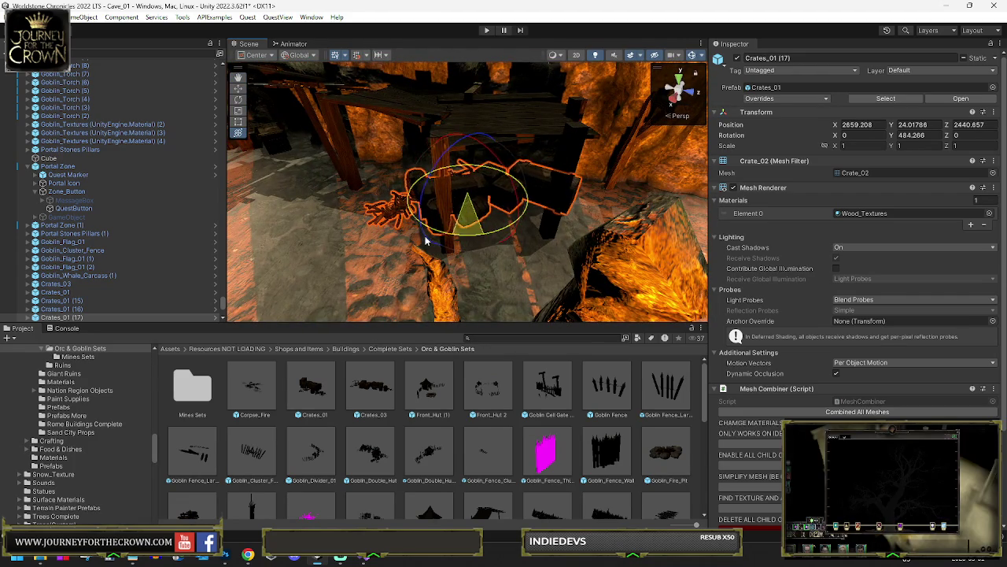
pyautogui.press('w')
pyautogui.moveTo(475, 213)
pyautogui.mouseDown()
pyautogui.moveTo(435, 210)
pyautogui.moveTo(464, 206)
pyautogui.moveTo(503, 224)
pyautogui.moveTo(453, 213)
pyautogui.mouseUp()
pyautogui.press('e')
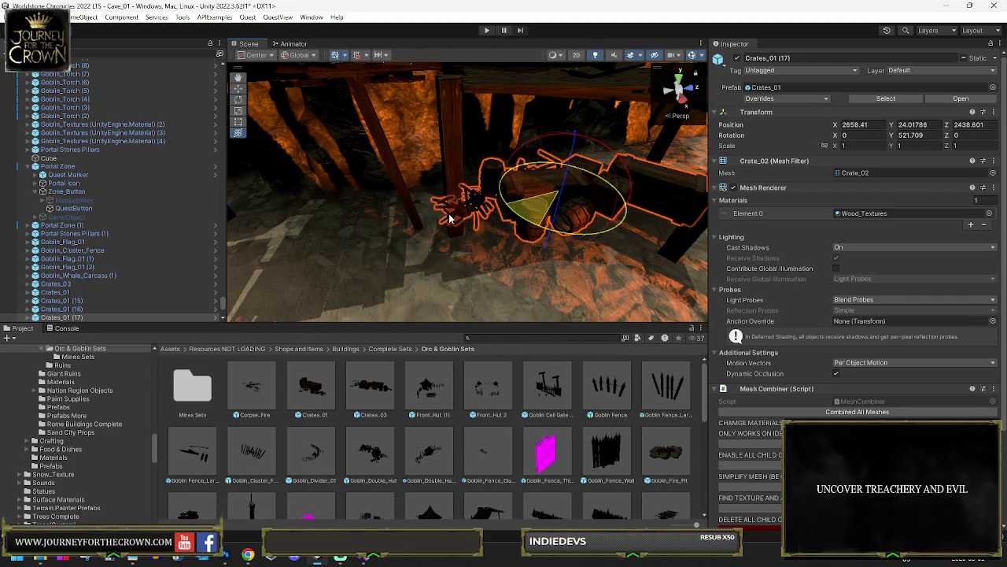
pyautogui.moveTo(551, 201)
pyautogui.mouseDown()
pyautogui.moveTo(450, 193)
pyautogui.moveTo(464, 193)
pyautogui.mouseUp()
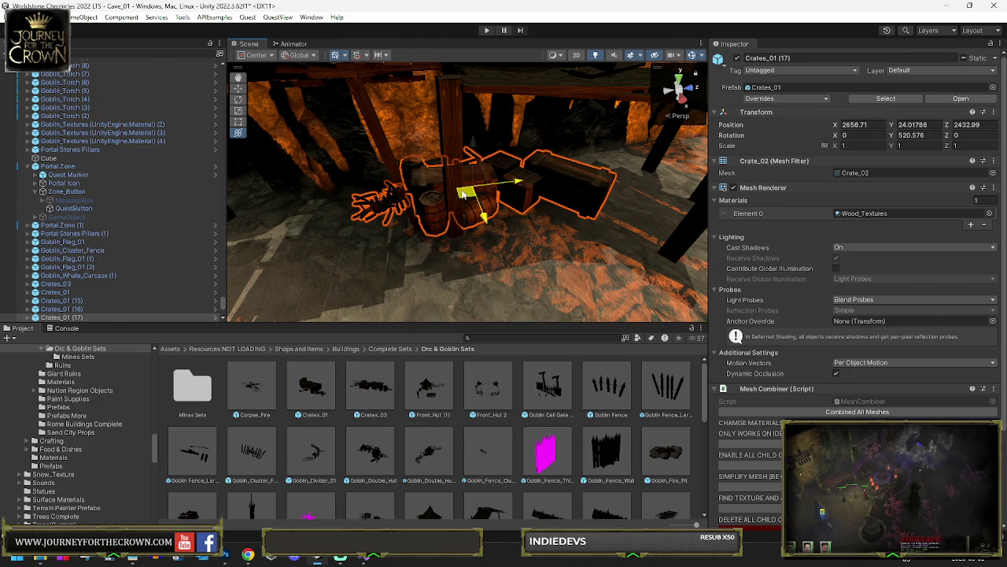
# Move the crate group right across the terrain to the lit area near the huts
pyautogui.scroll(-10, 463, 195)
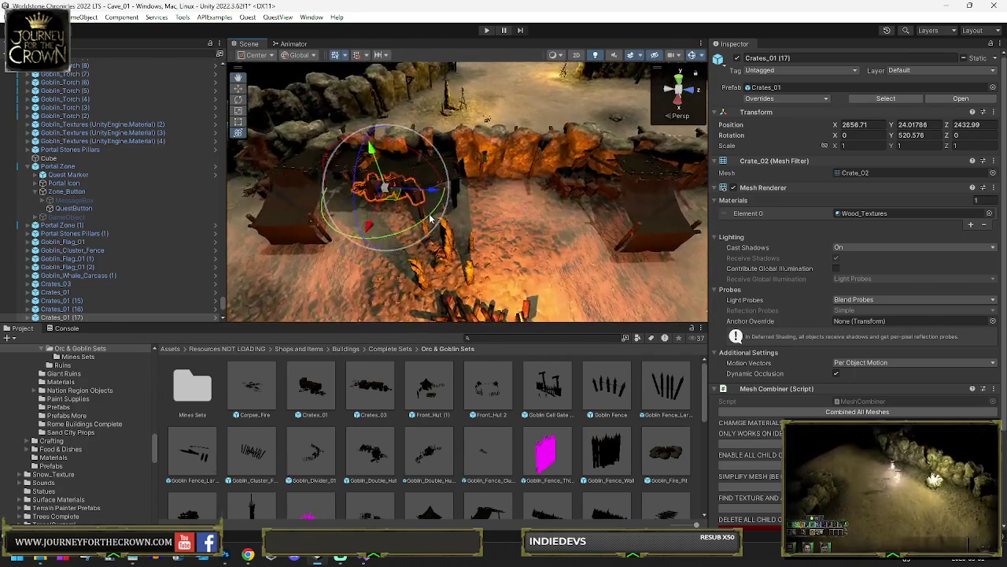
pyautogui.moveTo(385, 189)
pyautogui.mouseDown()
pyautogui.moveTo(405, 202)
pyautogui.moveTo(585, 236)
pyautogui.moveTo(422, 218)
pyautogui.mouseUp()
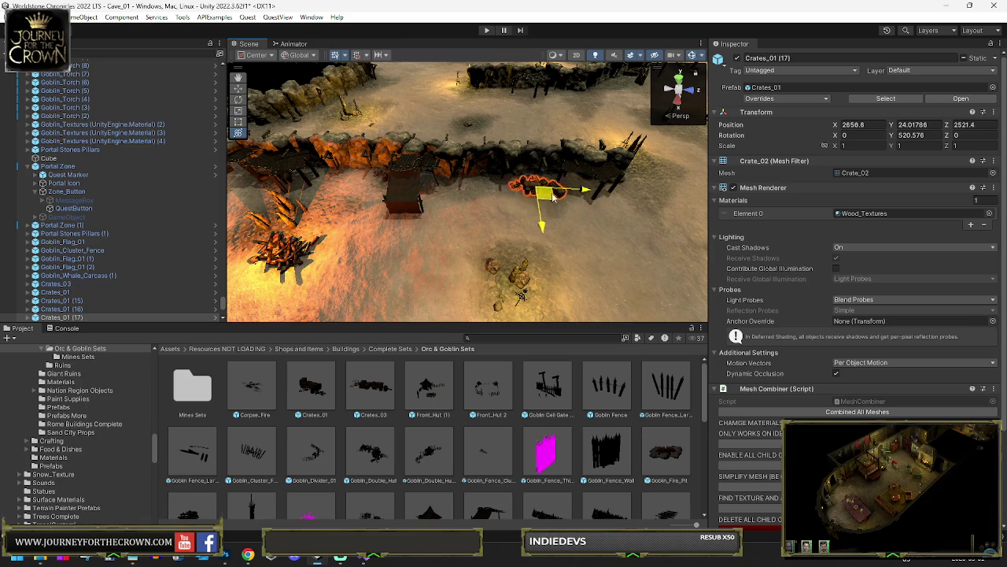
pyautogui.press('f')
pyautogui.moveTo(475, 192)
pyautogui.mouseDown()
pyautogui.moveTo(488, 206)
pyautogui.moveTo(440, 195)
pyautogui.mouseUp()
pyautogui.scroll(-8, 440, 195)
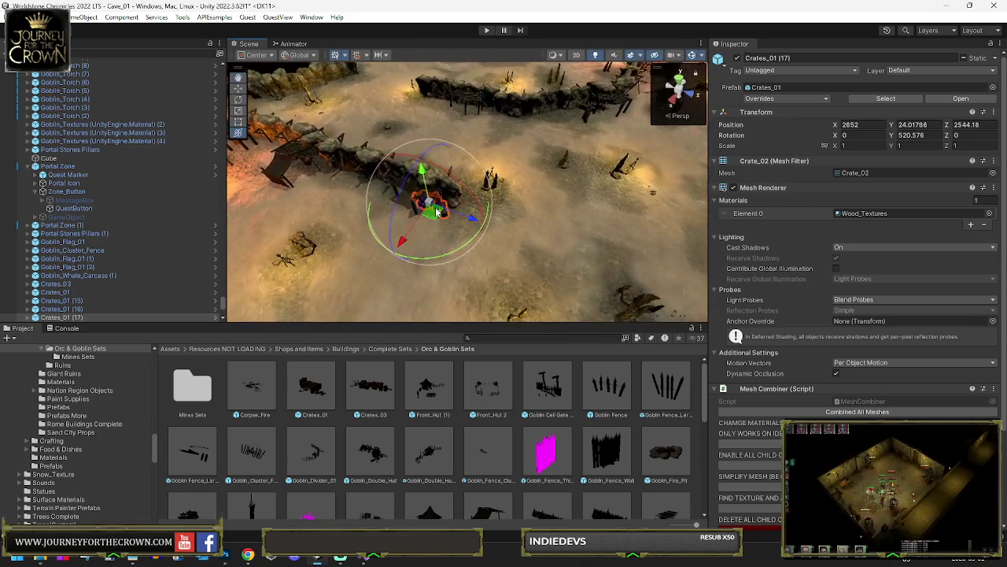
pyautogui.moveTo(451, 105); pyautogui.dragTo(456, 108)
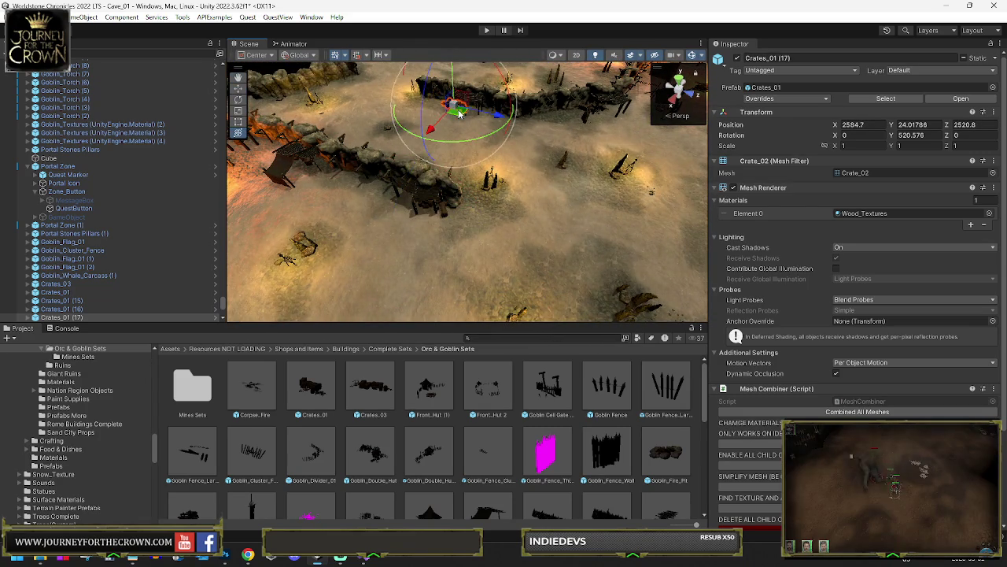
pyautogui.press('f')
pyautogui.scroll(-5, 492, 167)
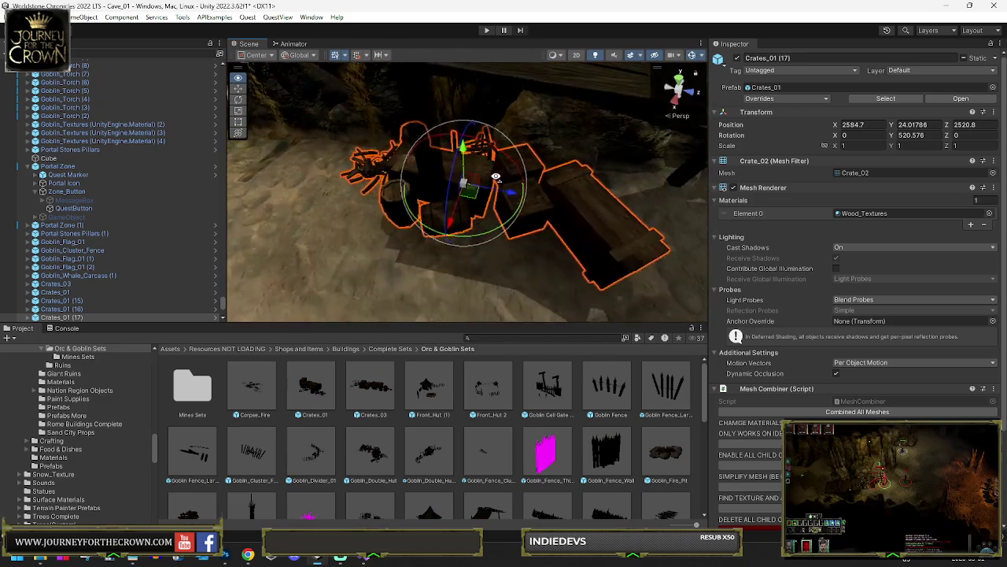
pyautogui.scroll(-10, 482, 195)
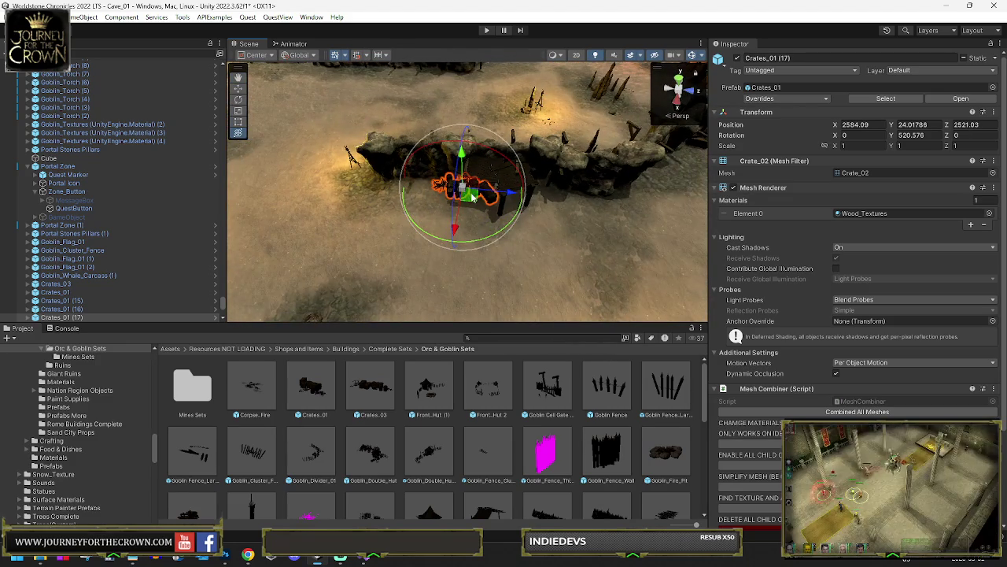
pyautogui.moveTo(466, 192)
pyautogui.mouseDown()
pyautogui.moveTo(494, 204)
pyautogui.moveTo(561, 203)
pyautogui.mouseUp()
pyautogui.scroll(-8, 561, 203)
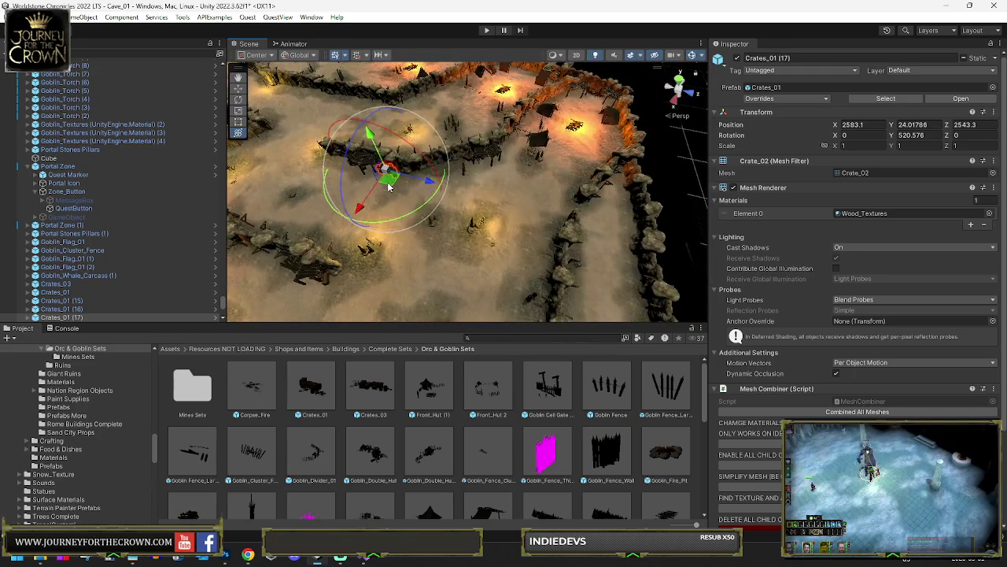
pyautogui.moveTo(386, 169)
pyautogui.mouseDown()
pyautogui.moveTo(596, 174)
pyautogui.moveTo(614, 160)
pyautogui.moveTo(606, 114)
pyautogui.mouseUp()
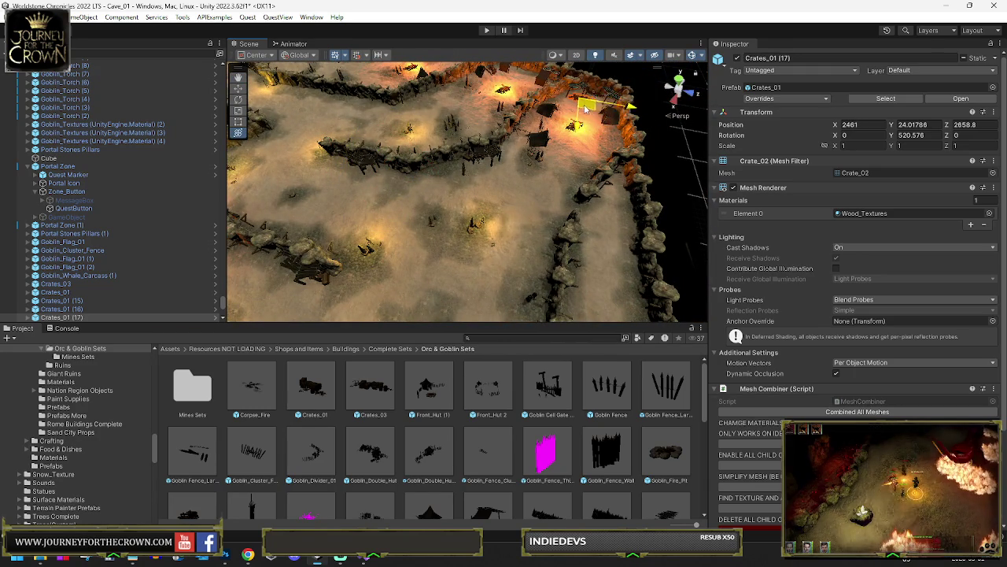
pyautogui.press('f')
# Turn the crate group to a new heading and shift it along the path
pyautogui.moveTo(510, 239)
pyautogui.mouseDown()
pyautogui.moveTo(594, 205)
pyautogui.moveTo(573, 208)
pyautogui.mouseUp()
pyautogui.press('w')
pyautogui.moveTo(472, 197)
pyautogui.mouseDown()
pyautogui.moveTo(412, 218)
pyautogui.moveTo(354, 134)
pyautogui.moveTo(311, 95)
pyautogui.moveTo(589, 224)
pyautogui.moveTo(344, 128)
pyautogui.moveTo(304, 123)
pyautogui.moveTo(313, 100)
pyautogui.moveTo(398, 122)
pyautogui.moveTo(464, 158)
pyautogui.mouseUp()
pyautogui.scroll(-3, 527, 186)
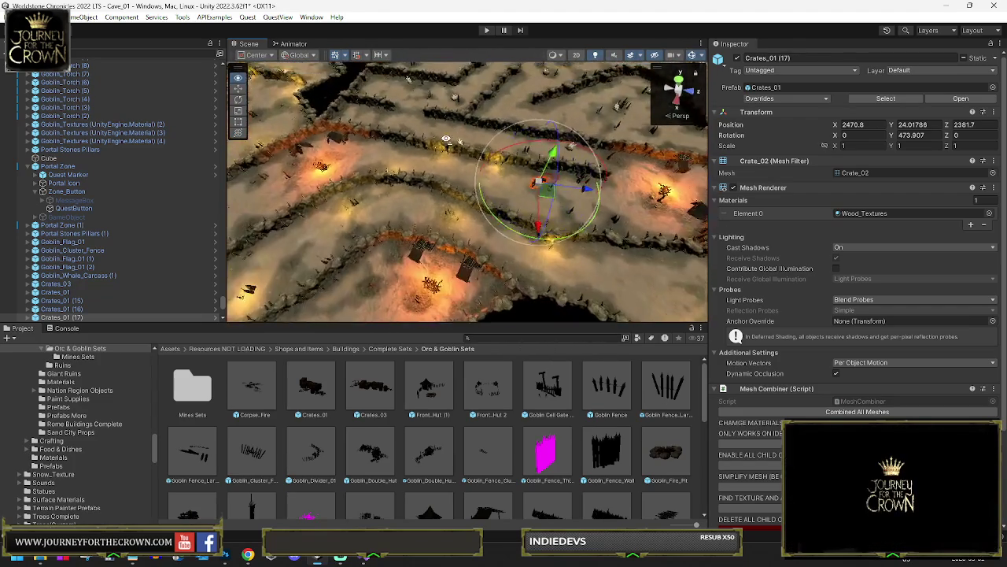
pyautogui.moveTo(379, 145)
pyautogui.mouseDown()
pyautogui.moveTo(335, 132)
pyautogui.moveTo(468, 155)
pyautogui.mouseUp()
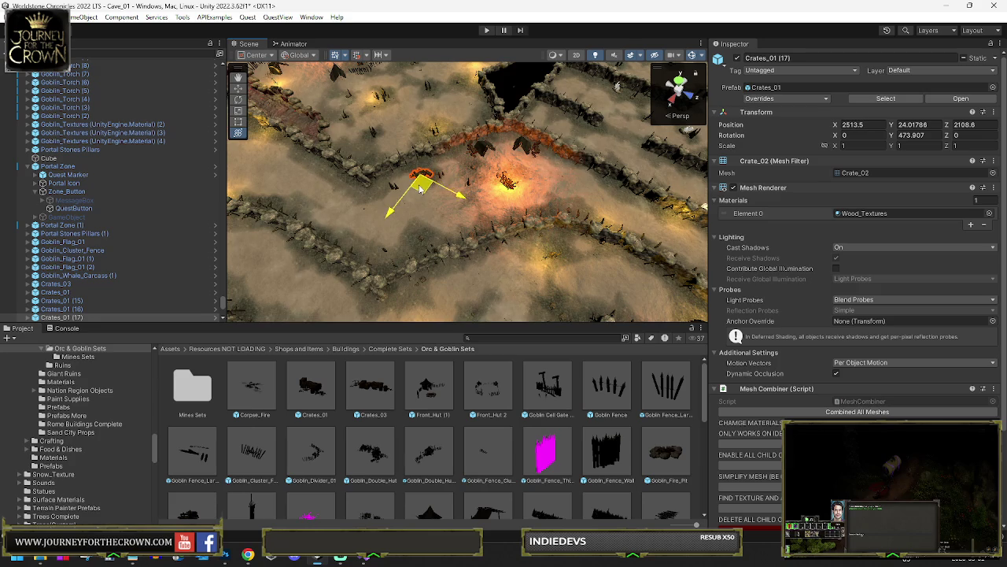
pyautogui.moveTo(421, 189); pyautogui.dragTo(455, 163)
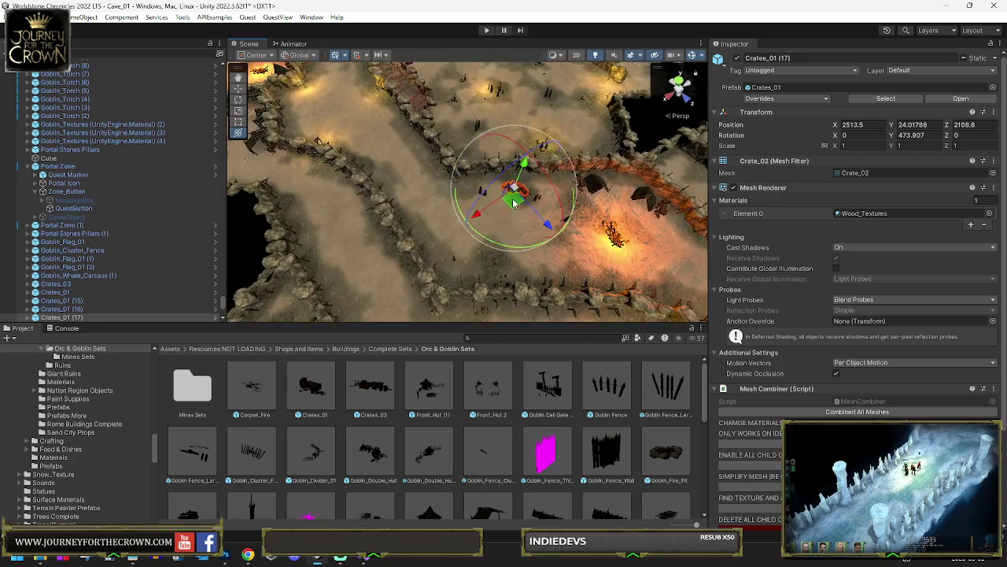
pyautogui.moveTo(357, 102)
pyautogui.mouseDown()
pyautogui.moveTo(319, 67)
pyautogui.moveTo(332, 95)
pyautogui.mouseUp()
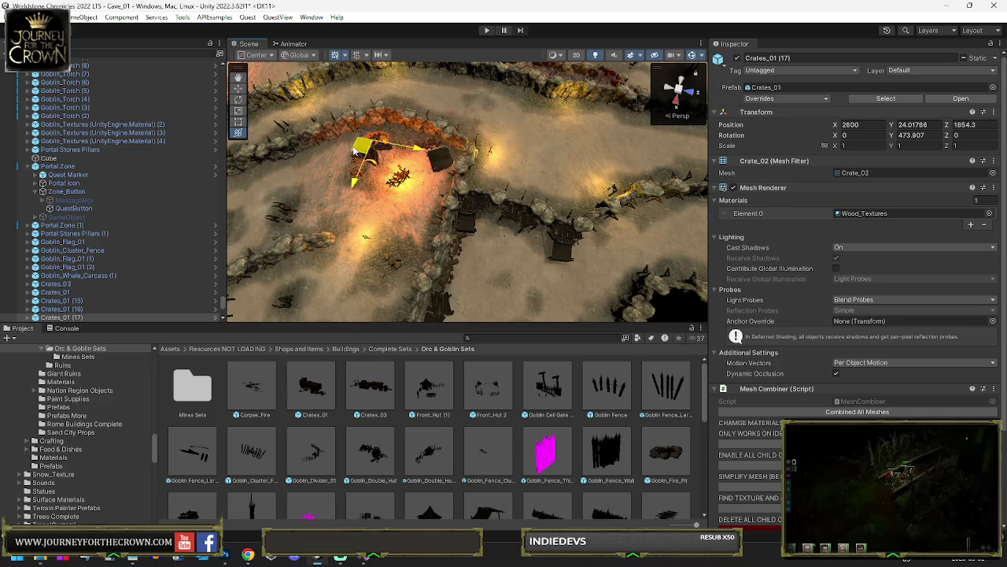
pyautogui.moveTo(350, 152); pyautogui.dragTo(303, 220)
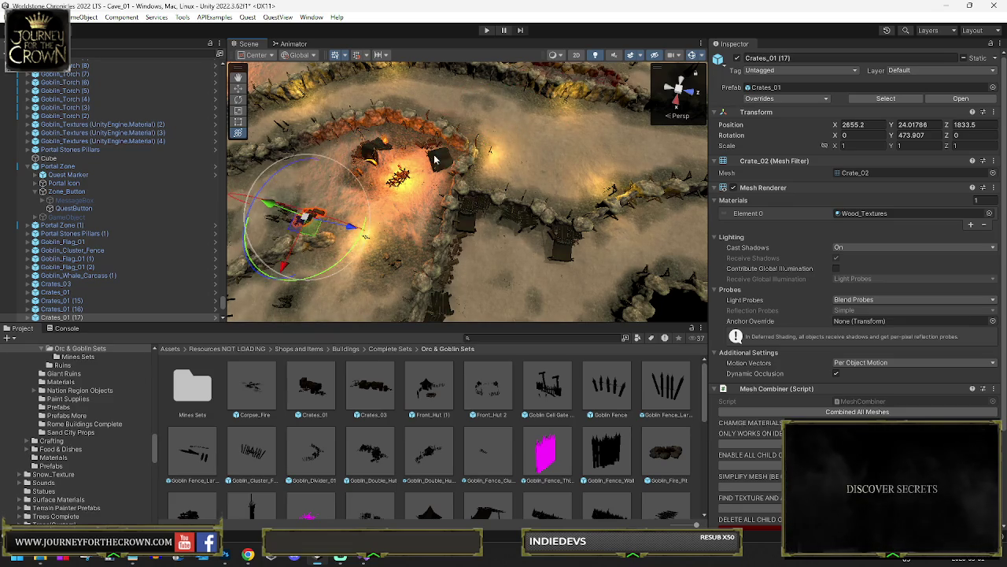
pyautogui.moveTo(375, 144)
pyautogui.mouseDown()
pyautogui.moveTo(297, 85)
pyautogui.moveTo(395, 82)
pyautogui.mouseUp()
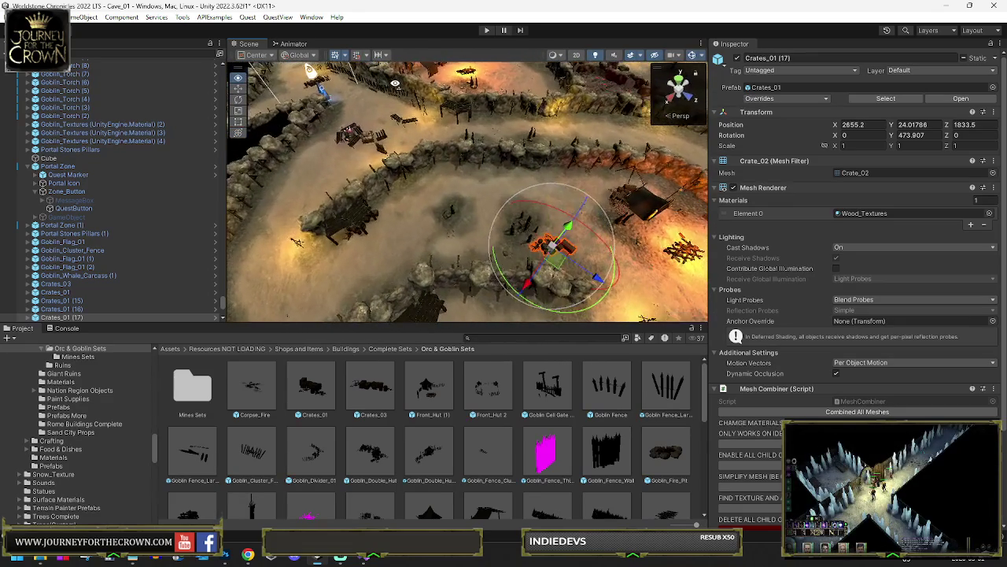
pyautogui.moveTo(555, 236)
pyautogui.mouseDown()
pyautogui.moveTo(372, 93)
pyautogui.moveTo(330, 89)
pyautogui.moveTo(376, 102)
pyautogui.moveTo(380, 133)
pyautogui.moveTo(565, 167)
pyautogui.moveTo(552, 169)
pyautogui.mouseUp()
# Slide the crates beside the rocky wall at X 2618.6, Z 1744.6, rotation Y 473.907
pyautogui.press('e')
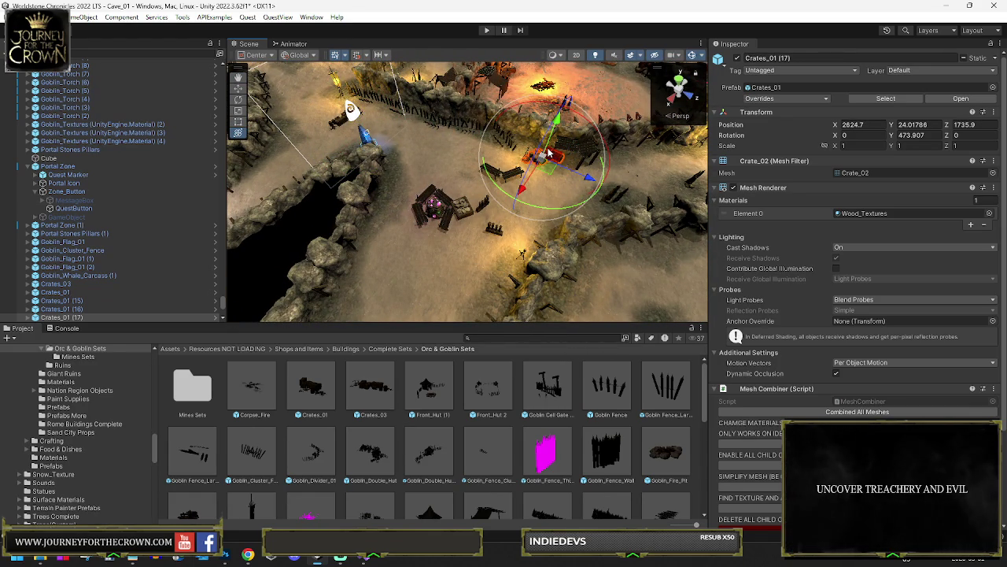
pyautogui.press('w')
pyautogui.moveTo(549, 170); pyautogui.dragTo(596, 174)
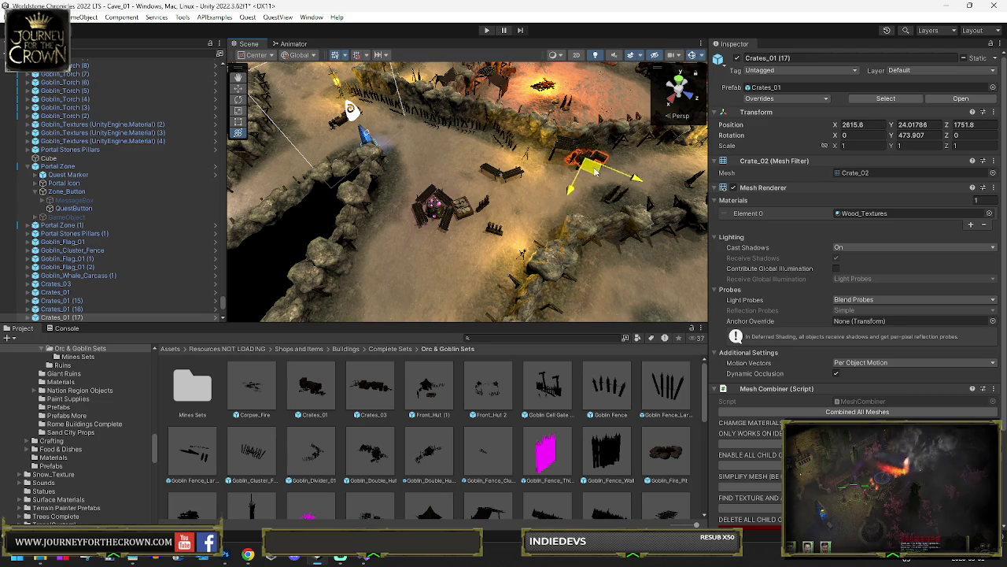
pyautogui.press('f')
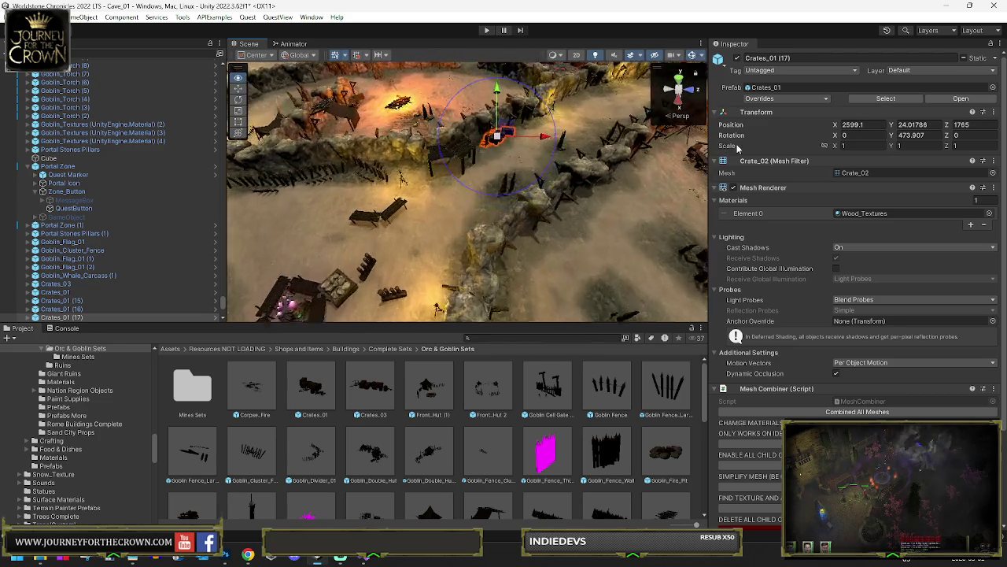
pyautogui.keyDown('alt'); pyautogui.moveTo(642, 162); pyautogui.dragTo(621, 188); pyautogui.keyUp('alt')
pyautogui.moveTo(516, 162)
pyautogui.mouseDown()
pyautogui.moveTo(406, 187)
pyautogui.moveTo(411, 170)
pyautogui.mouseUp()
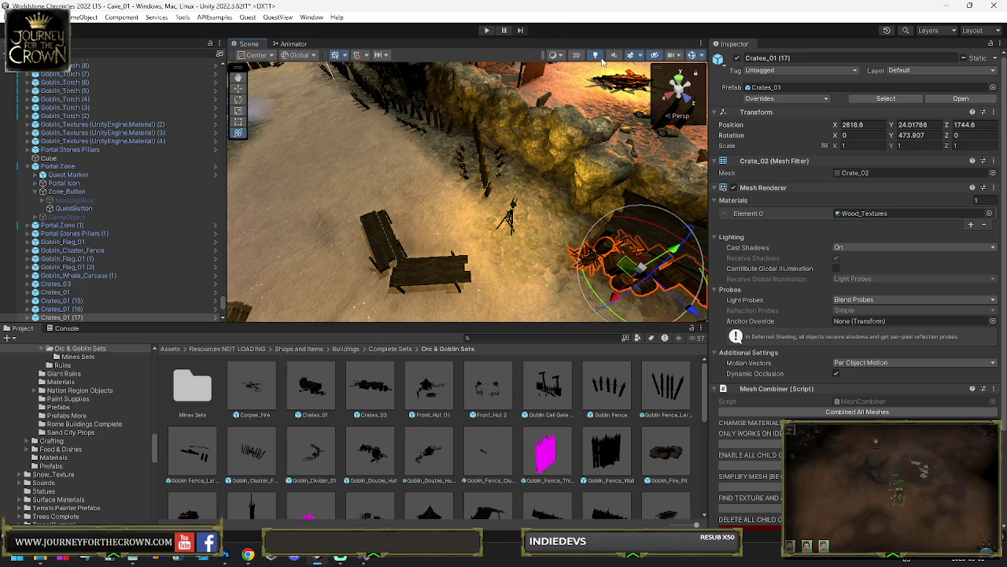
# Nudge Crates_01 (17) to X 2618.3, Z 1745.4 and review its placement around the arena
pyautogui.press('f')
pyautogui.moveTo(516, 236); pyautogui.dragTo(525, 212)
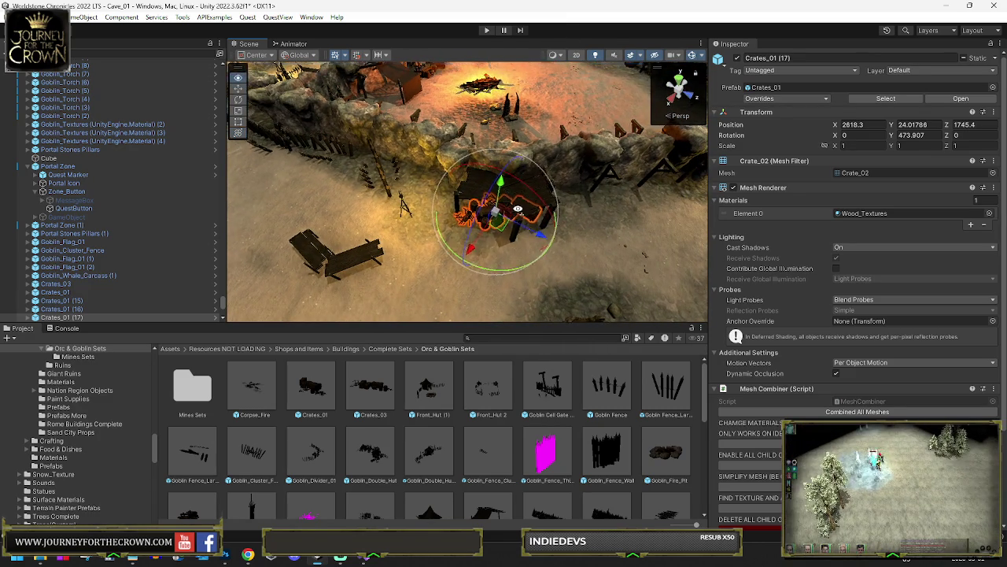
pyautogui.scroll(-5, 525, 213)
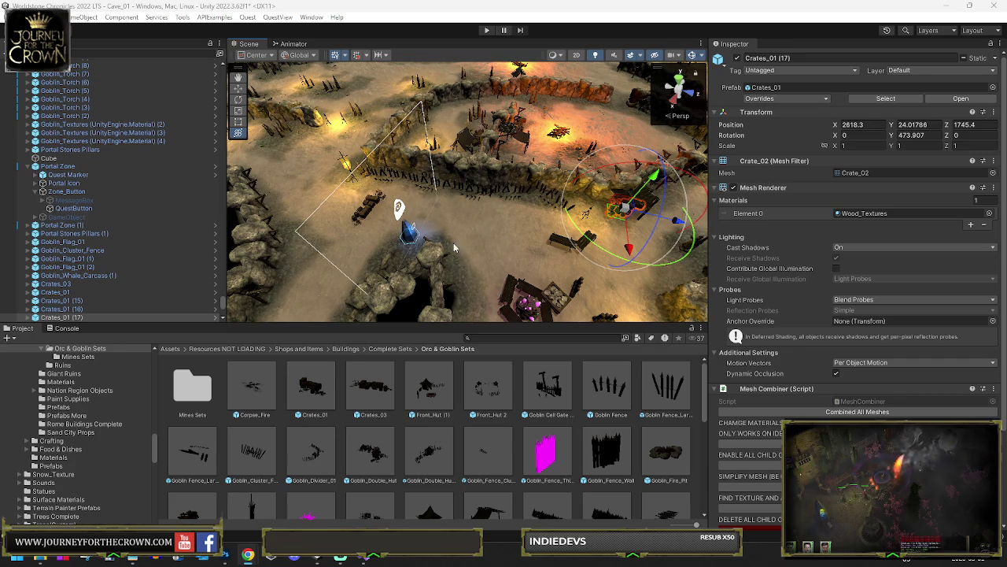
pyautogui.press('f')
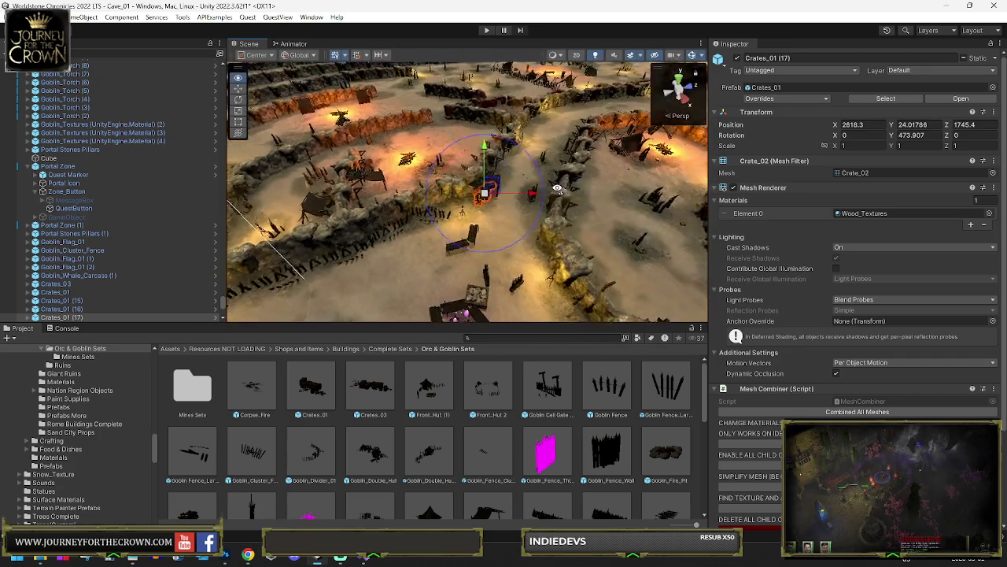
pyautogui.moveTo(499, 202); pyautogui.dragTo(454, 219)
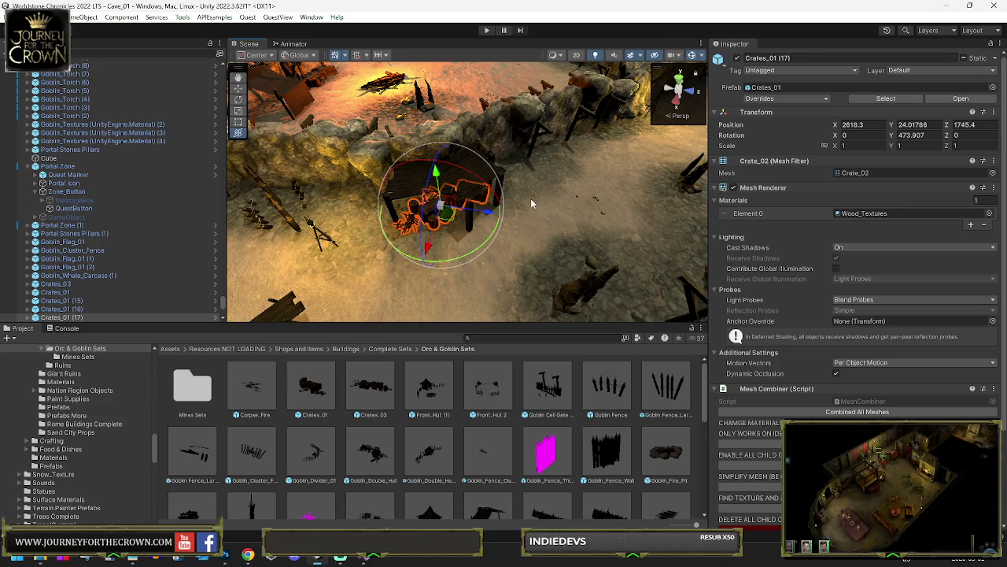
pyautogui.moveTo(598, 203)
pyautogui.mouseDown()
pyautogui.moveTo(598, 156)
pyautogui.moveTo(672, 183)
pyautogui.mouseUp()
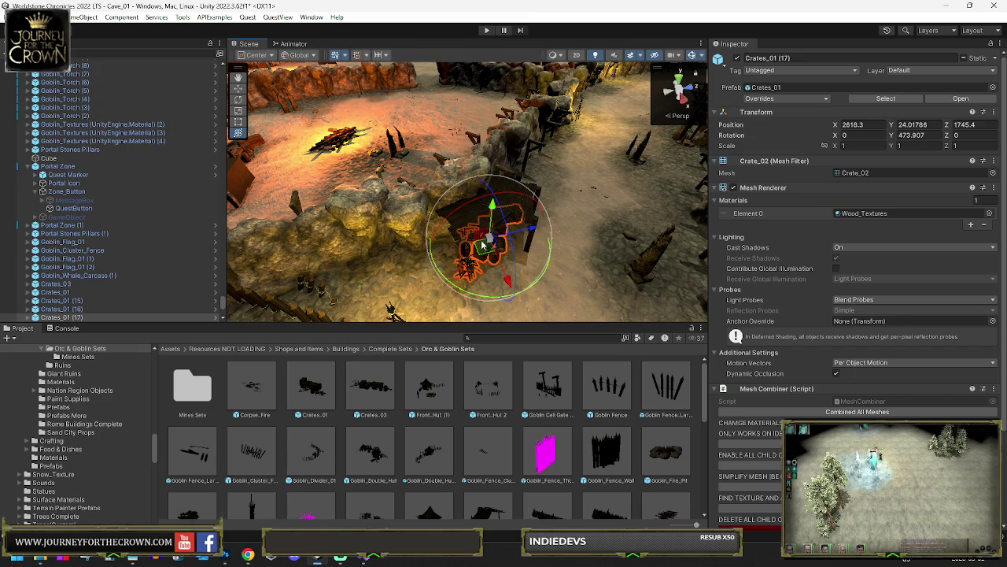
pyautogui.scroll(-5, 504, 257)
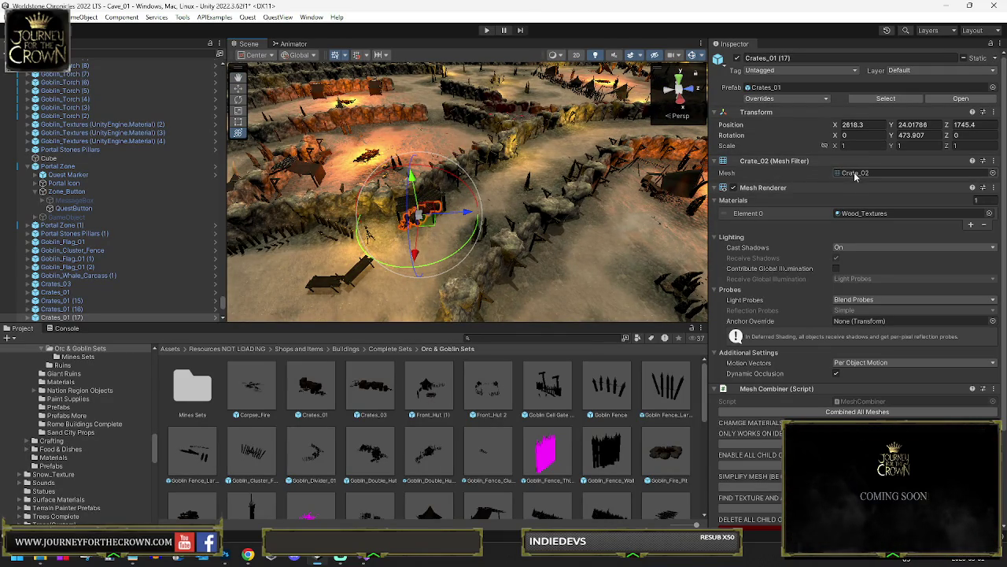
pyautogui.click(857, 173)
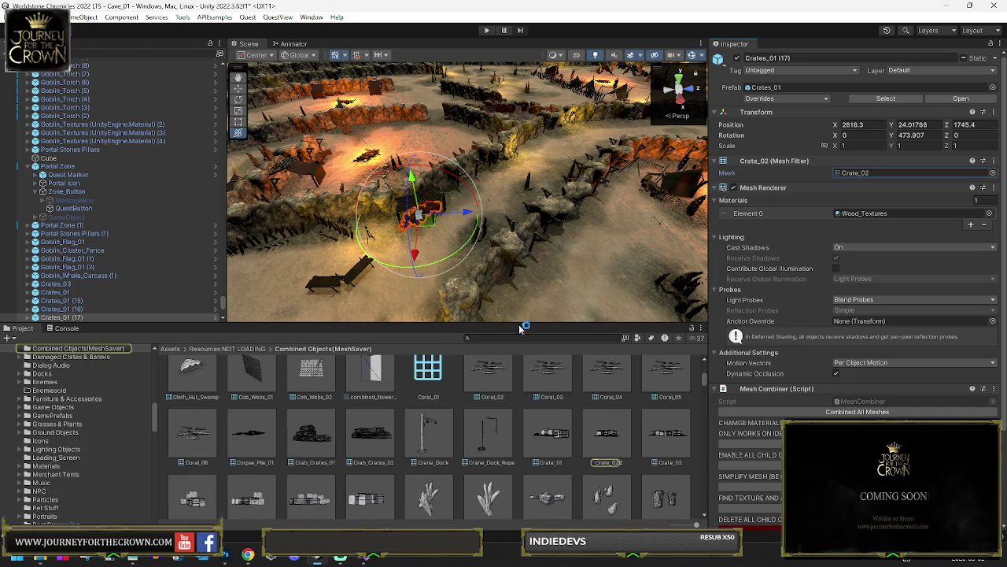
# Enlarge the Project panel to browse Crate_02 in Combined Objects(MeshSaver), then restore the layout
pyautogui.moveTo(430, 322); pyautogui.dragTo(429, 165)
pyautogui.scroll(-3, 330, 249)
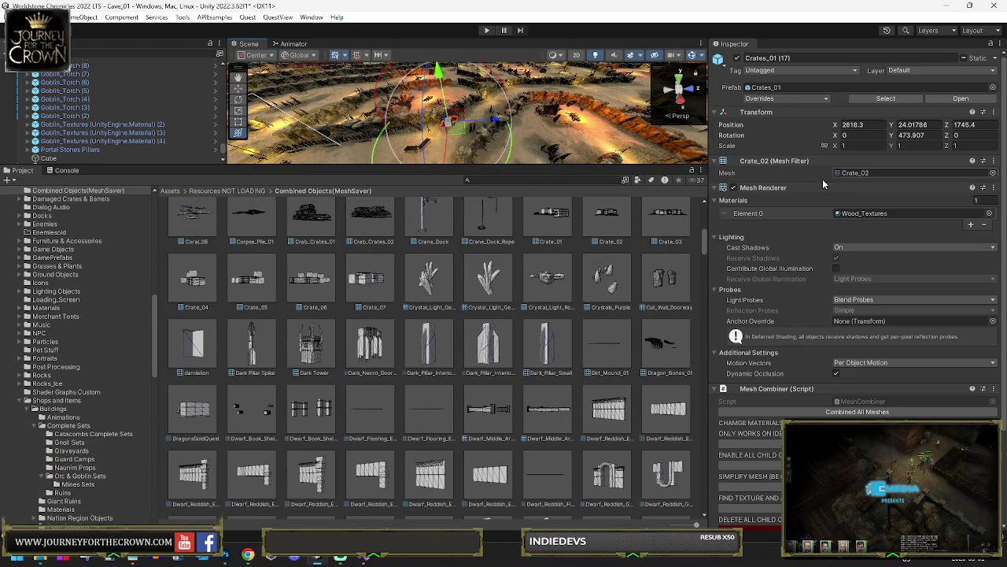
pyautogui.moveTo(559, 164); pyautogui.dragTo(559, 291)
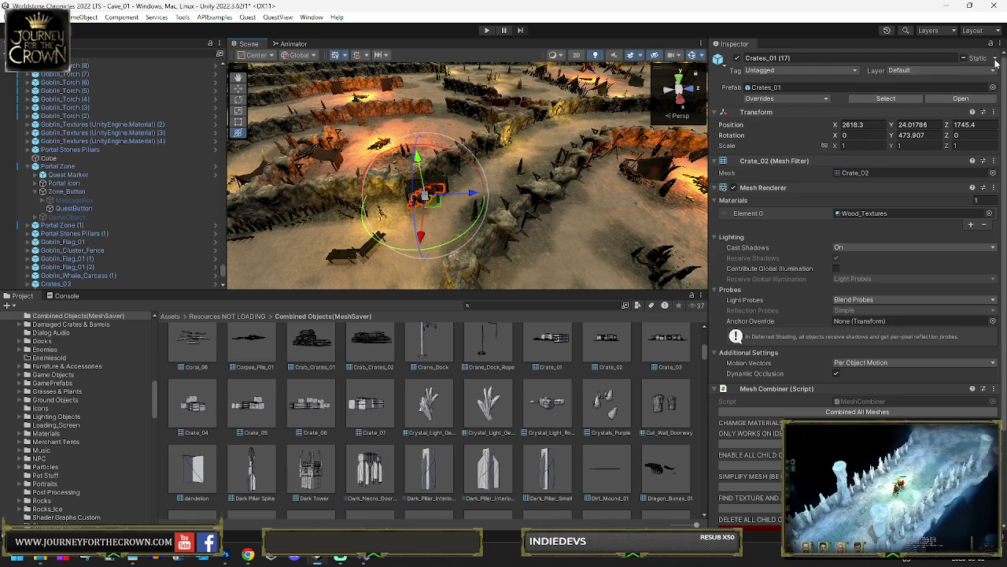
# Leave the crates' static flags unchanged, look back over the goblin camp, and select the platform posts
pyautogui.click(998, 59)
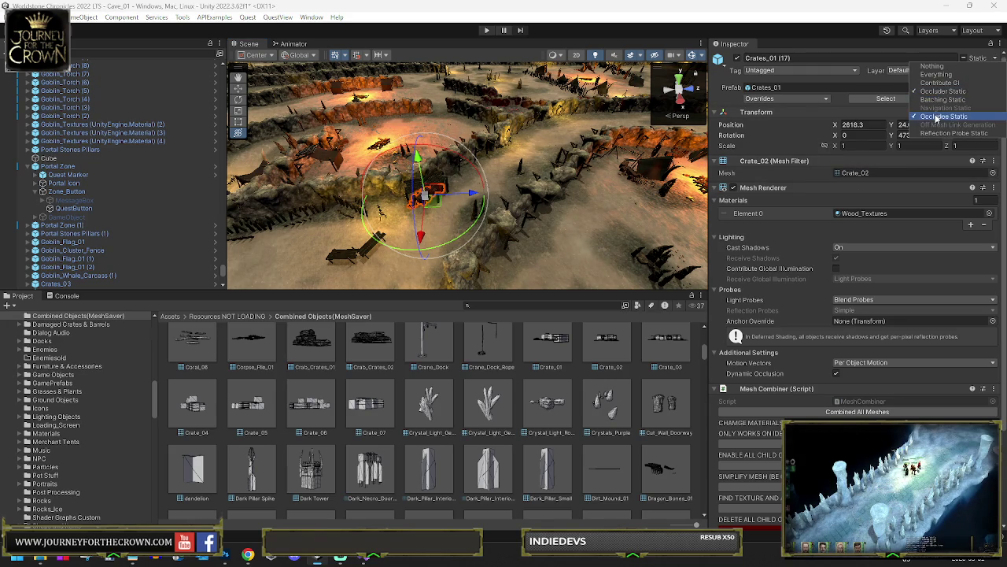
pyautogui.click(583, 242)
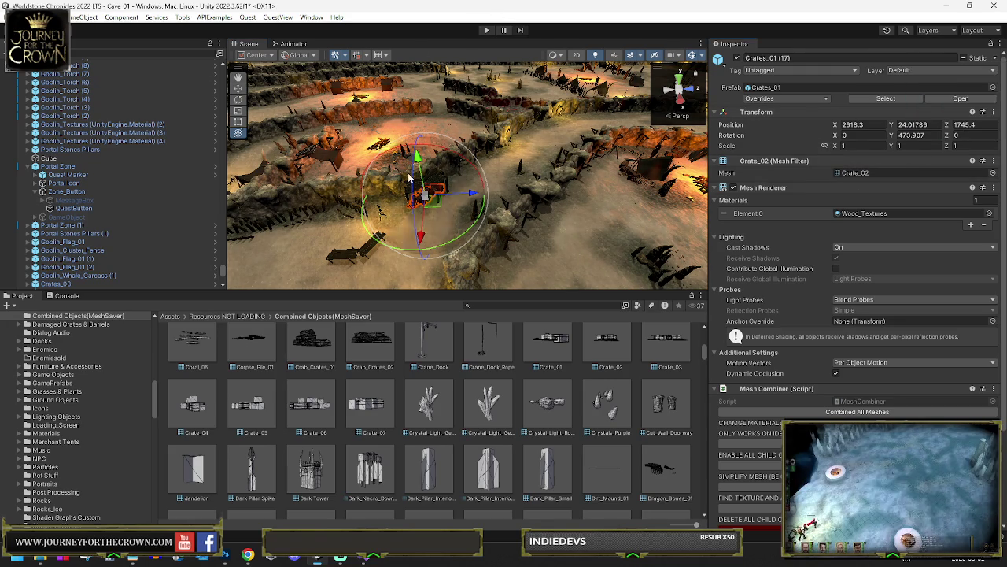
pyautogui.moveTo(484, 238); pyautogui.dragTo(371, 192)
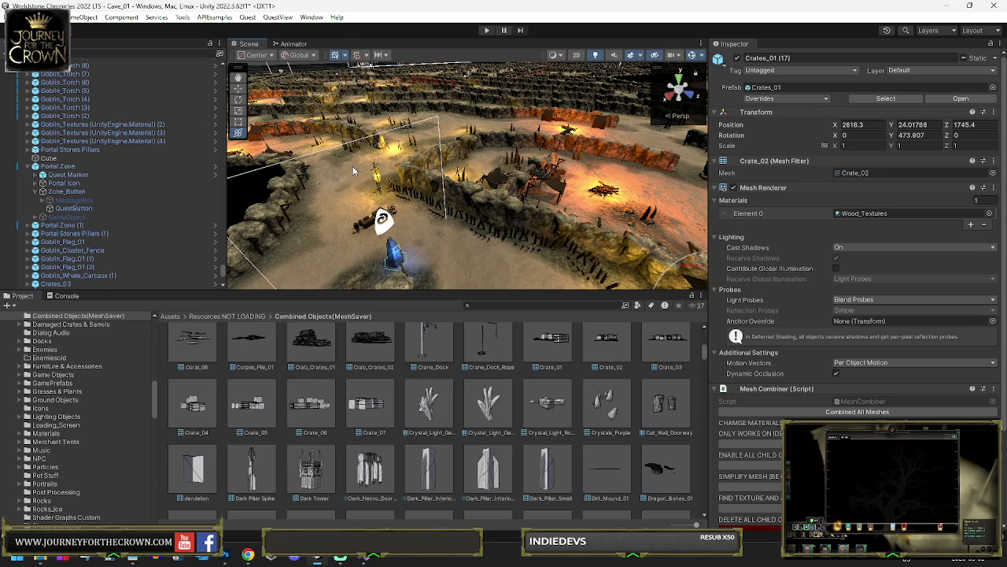
pyautogui.moveTo(525, 190)
pyautogui.mouseDown()
pyautogui.moveTo(666, 232)
pyautogui.moveTo(363, 164)
pyautogui.moveTo(432, 189)
pyautogui.moveTo(463, 165)
pyautogui.moveTo(437, 114)
pyautogui.moveTo(574, 144)
pyautogui.moveTo(439, 167)
pyautogui.mouseUp()
pyautogui.click(437, 114)
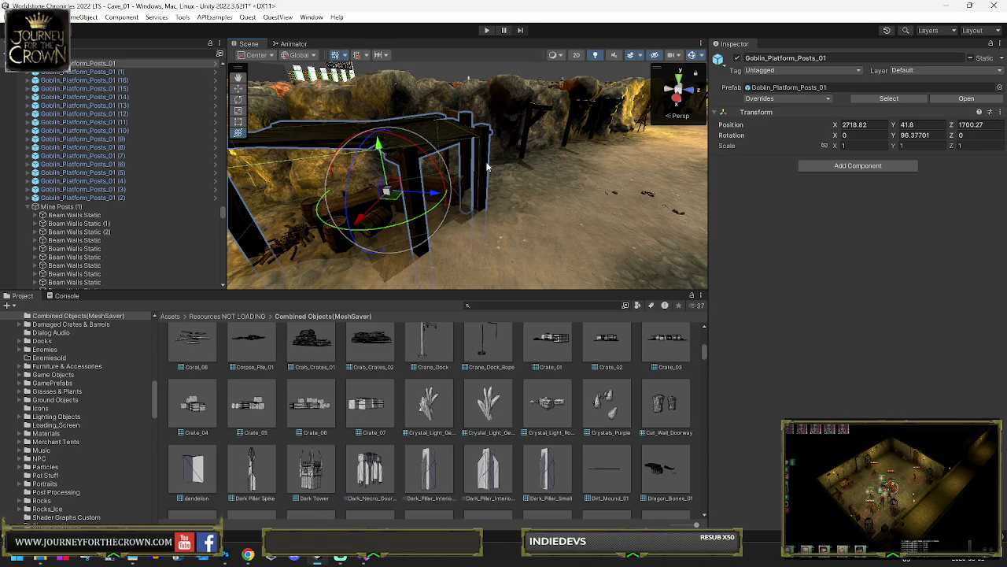
pyautogui.click(315, 146)
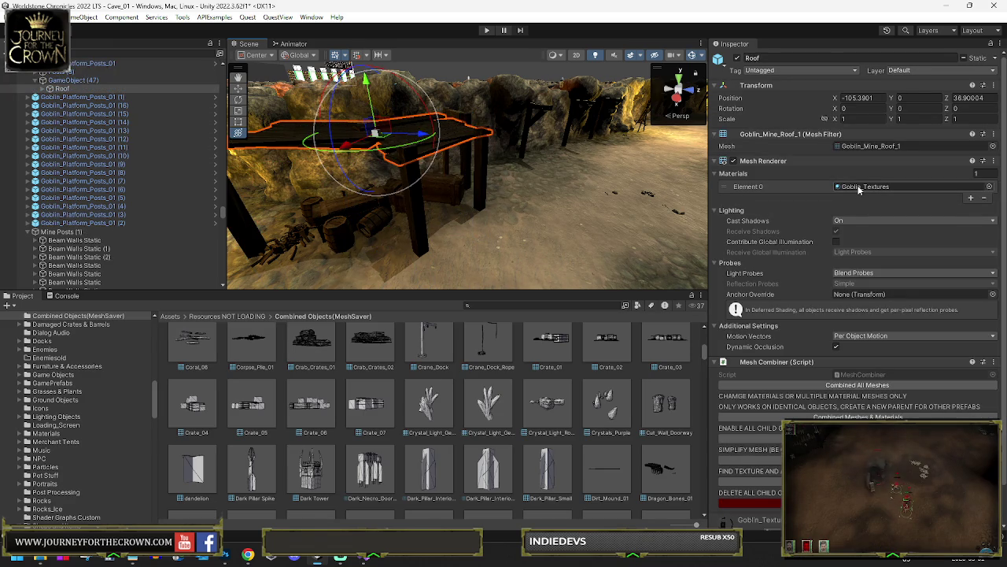
pyautogui.click(418, 203)
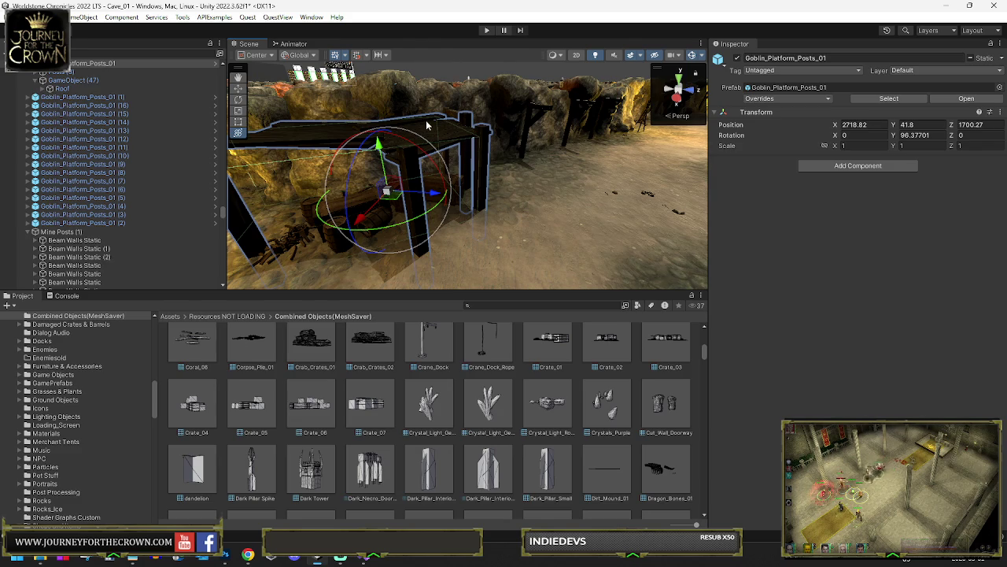
pyautogui.moveTo(442, 134); pyautogui.dragTo(430, 125)
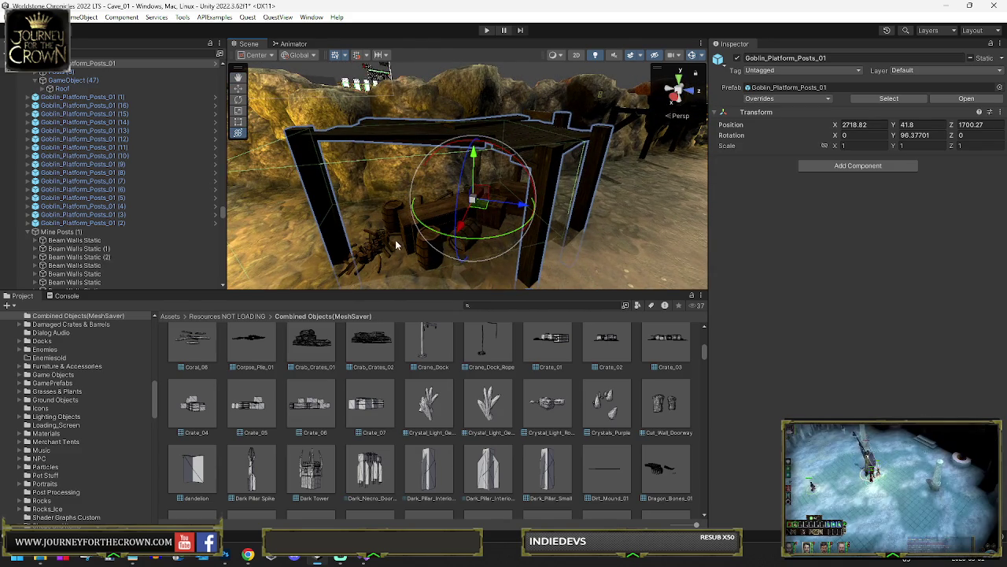
pyautogui.click(384, 208)
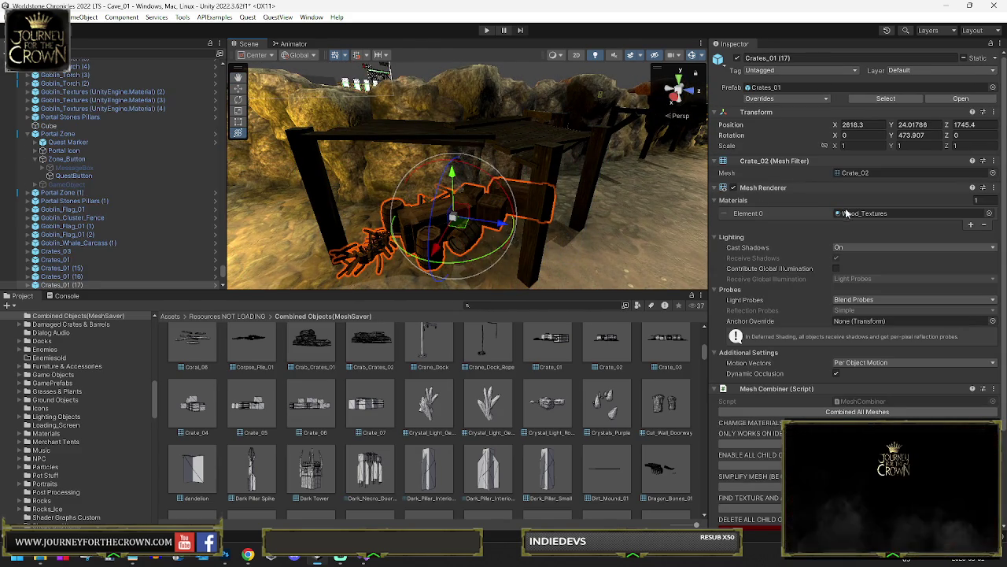
pyautogui.moveTo(529, 227)
pyautogui.mouseDown()
pyautogui.moveTo(488, 210)
pyautogui.moveTo(531, 211)
pyautogui.mouseUp()
pyautogui.scroll(-5, 509, 211)
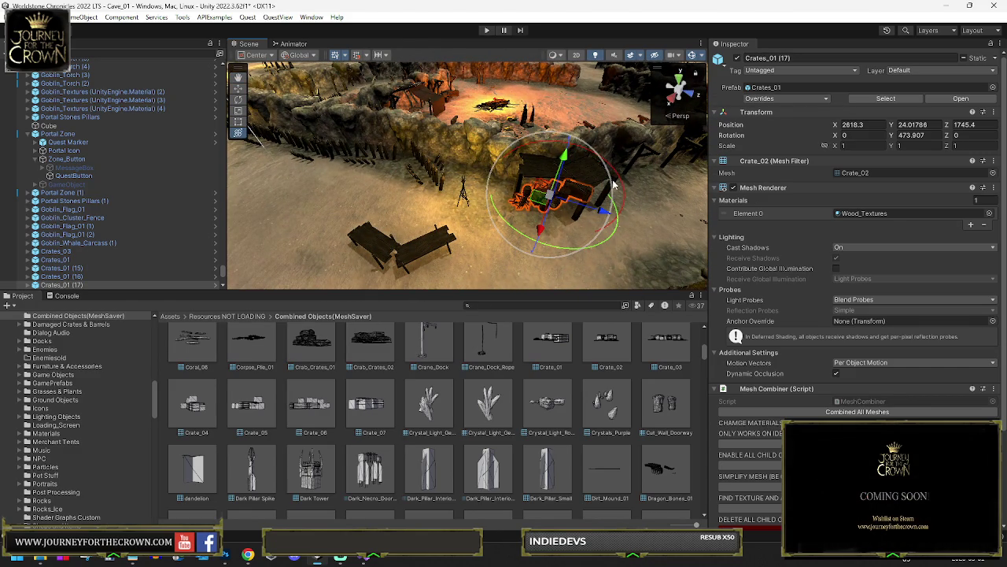
pyautogui.click(551, 177)
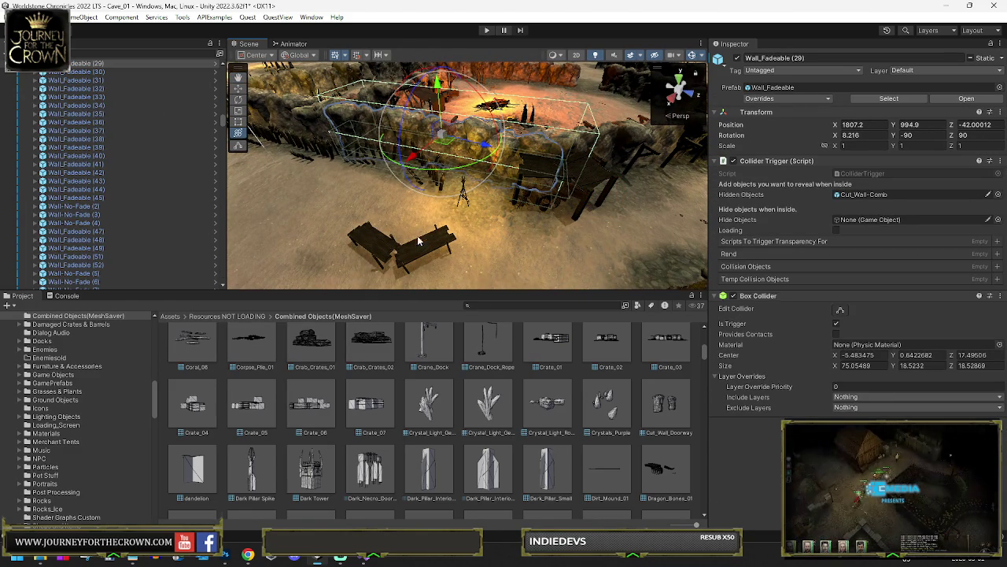
pyautogui.click(420, 238)
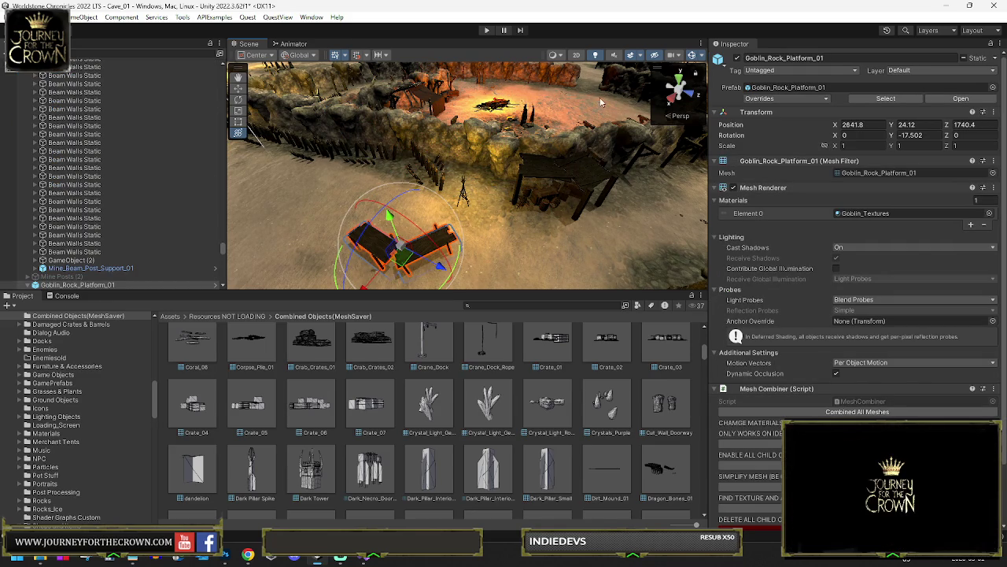
pyautogui.click(550, 170)
pyautogui.click(428, 172)
pyautogui.moveTo(428, 172)
pyautogui.mouseDown()
pyautogui.moveTo(396, 168)
pyautogui.moveTo(613, 202)
pyautogui.moveTo(530, 207)
pyautogui.mouseUp()
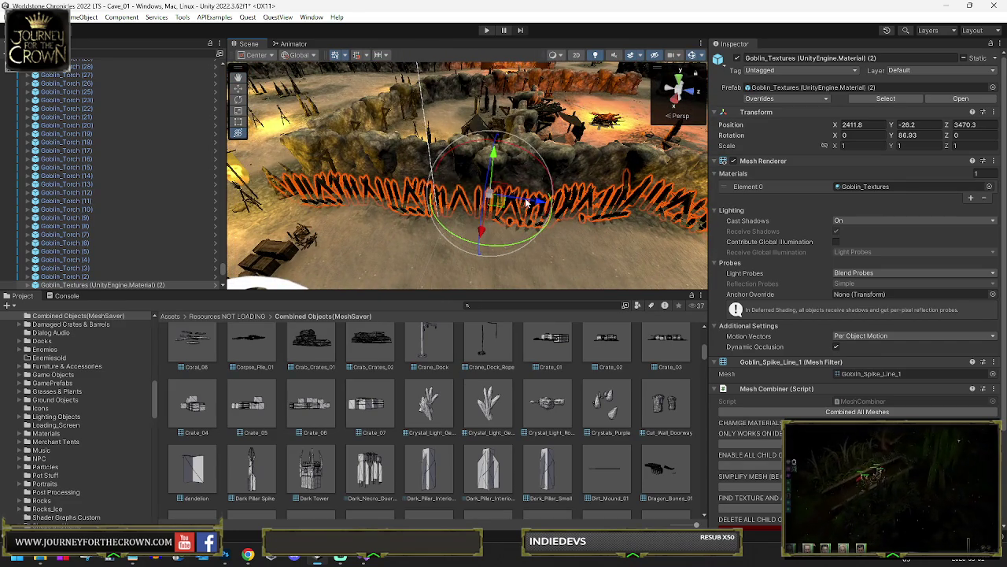
pyautogui.moveTo(561, 221)
pyautogui.mouseDown()
pyautogui.moveTo(382, 251)
pyautogui.moveTo(504, 175)
pyautogui.moveTo(510, 196)
pyautogui.moveTo(593, 192)
pyautogui.moveTo(593, 226)
pyautogui.moveTo(509, 206)
pyautogui.moveTo(575, 198)
pyautogui.mouseUp()
pyautogui.click(504, 176)
pyautogui.moveTo(510, 184)
pyautogui.mouseDown()
pyautogui.moveTo(676, 210)
pyautogui.moveTo(700, 186)
pyautogui.moveTo(785, 172)
pyautogui.moveTo(398, 163)
pyautogui.moveTo(531, 190)
pyautogui.mouseUp()
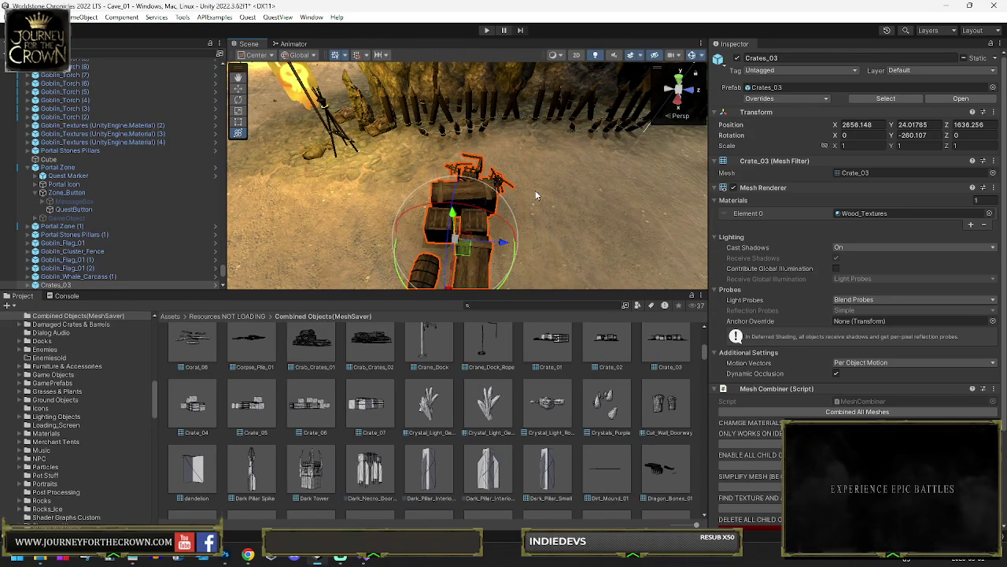
# Survey Cave_01 from a wide view around the crates, then bring up the File menu
pyautogui.moveTo(479, 150)
pyautogui.mouseDown()
pyautogui.moveTo(741, 100)
pyautogui.moveTo(468, 147)
pyautogui.moveTo(494, 158)
pyautogui.moveTo(455, 148)
pyautogui.moveTo(520, 163)
pyautogui.mouseUp()
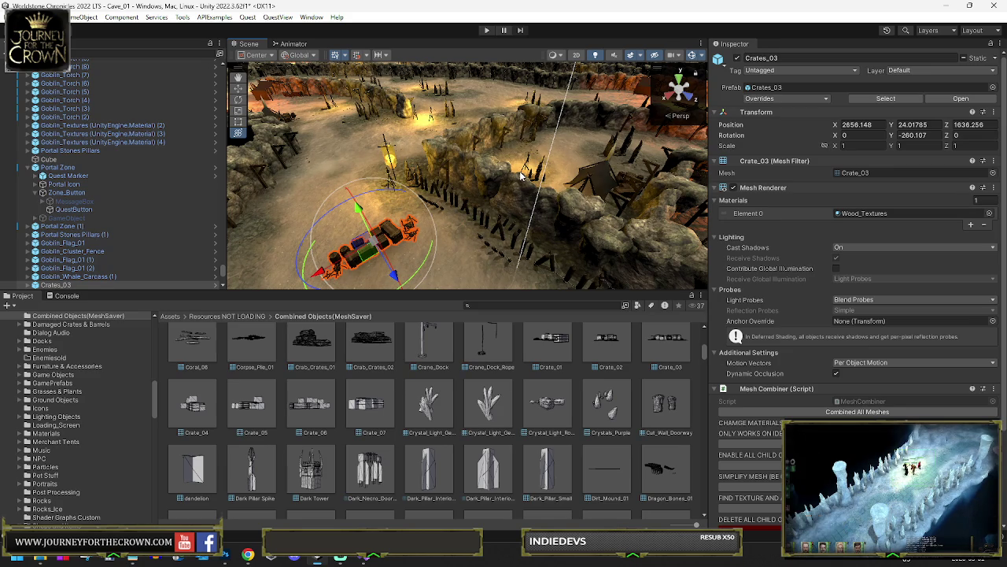
pyautogui.moveTo(519, 175)
pyautogui.mouseDown()
pyautogui.moveTo(420, 177)
pyautogui.moveTo(862, 172)
pyautogui.moveTo(736, 160)
pyautogui.mouseUp()
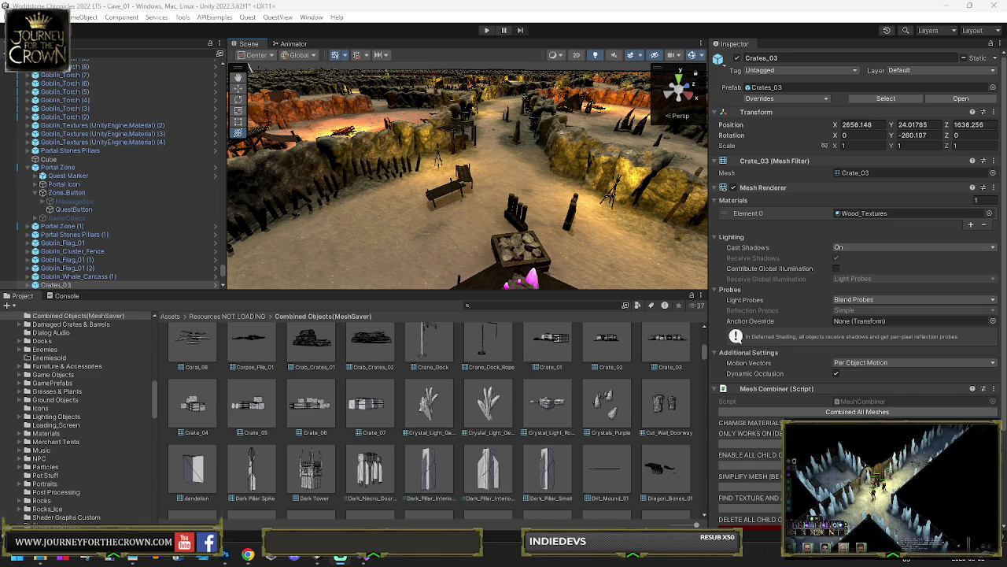
pyautogui.click(16, 17)
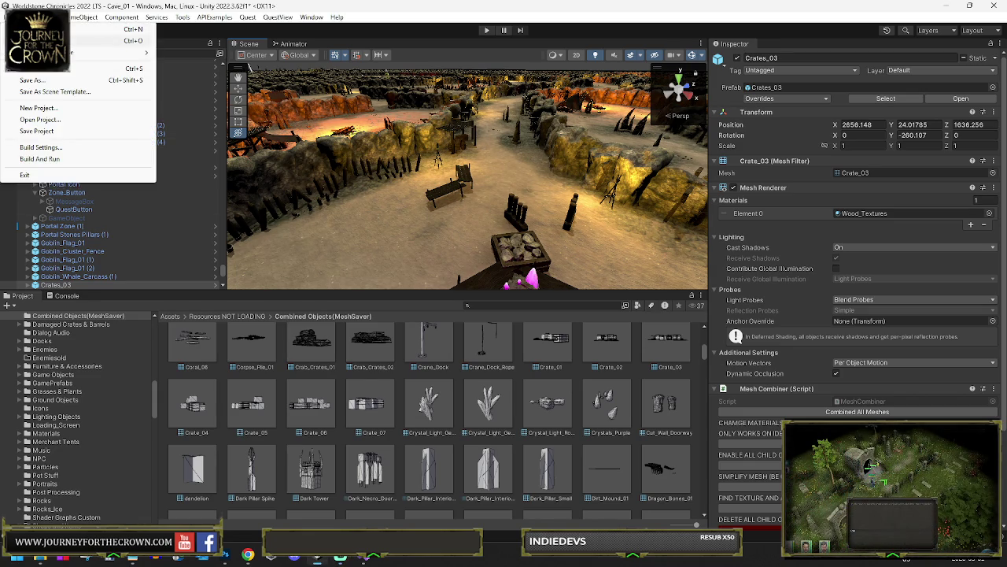
# Save Cave_01 and open the Horseshoe Breach scene found by searching 'horsesho'
pyautogui.click(78, 69)
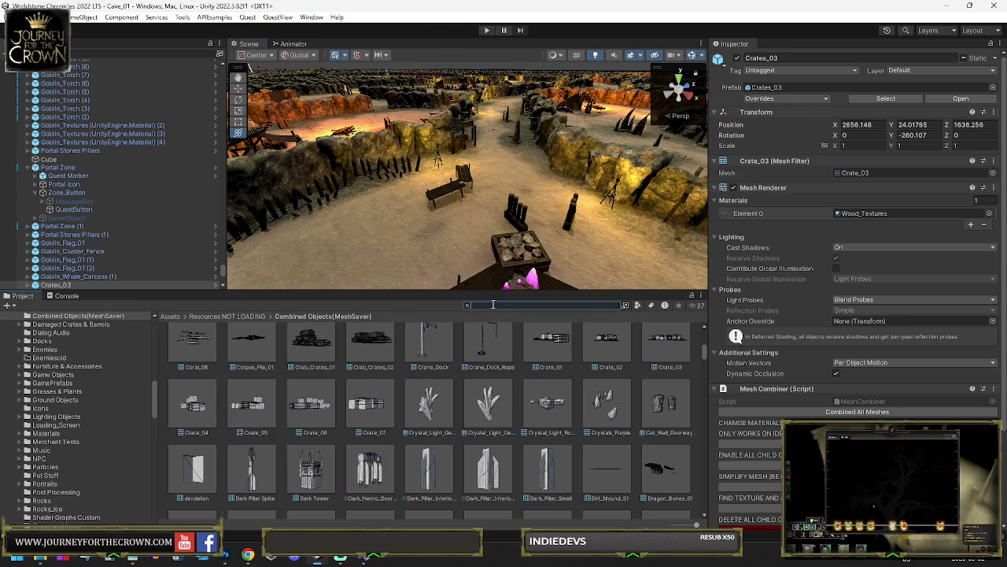
pyautogui.write('horsesho')
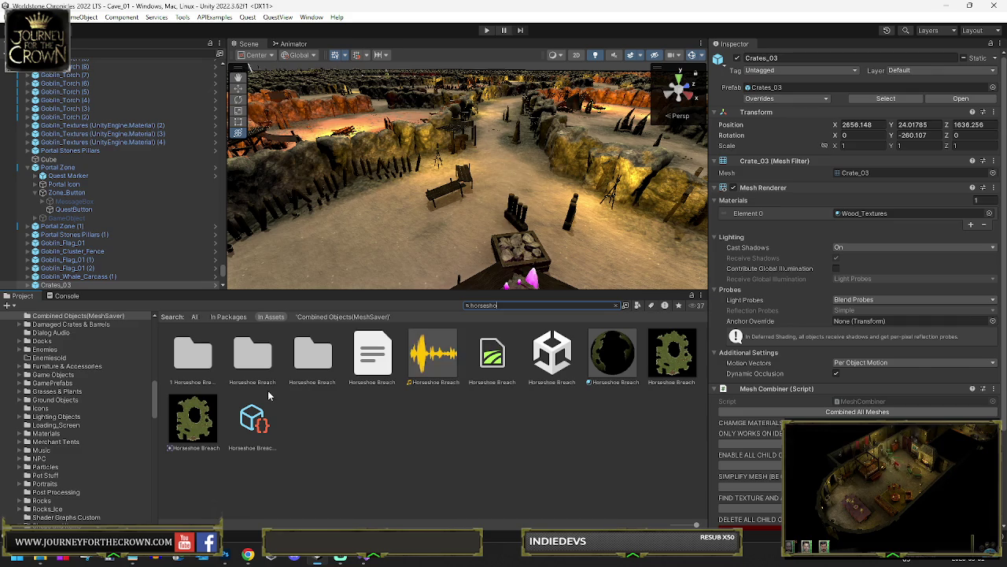
pyautogui.click(539, 353)
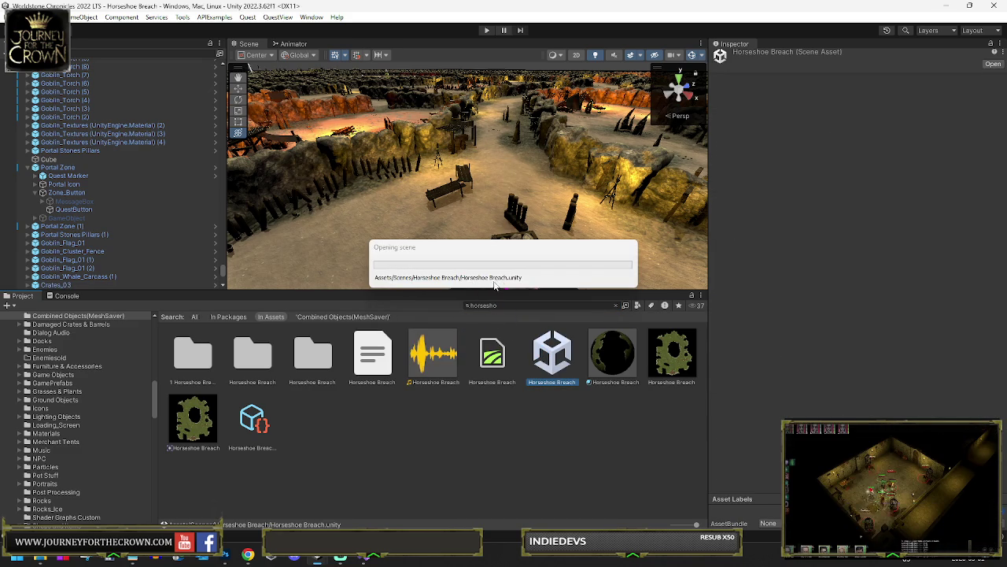
# Turn the view from the water toward the island and select the Terrain
pyautogui.moveTo(445, 195)
pyautogui.mouseDown()
pyautogui.moveTo(366, 156)
pyautogui.moveTo(396, 174)
pyautogui.moveTo(384, 213)
pyautogui.moveTo(473, 211)
pyautogui.moveTo(443, 185)
pyautogui.moveTo(564, 195)
pyautogui.moveTo(477, 197)
pyautogui.moveTo(551, 192)
pyautogui.moveTo(578, 203)
pyautogui.mouseUp()
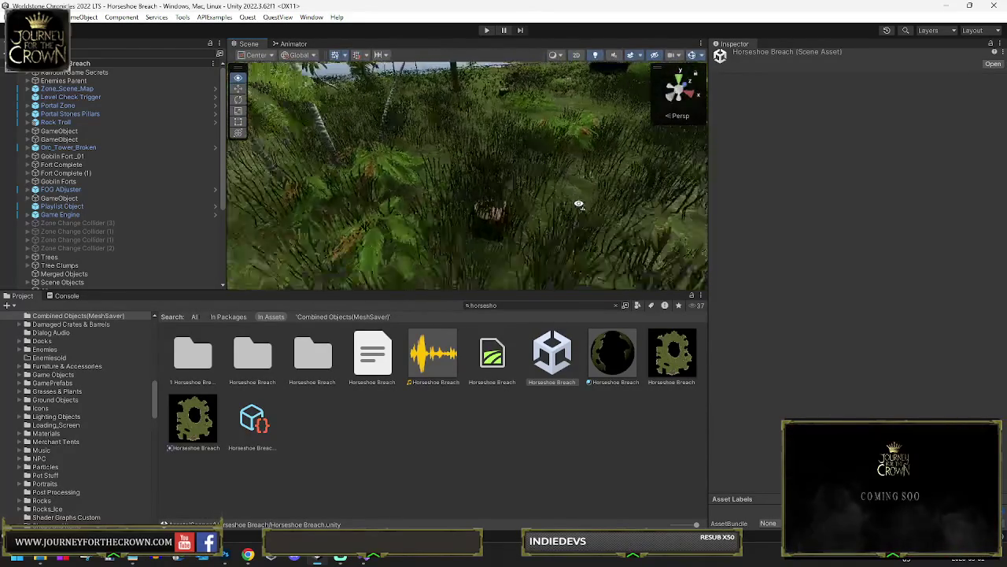
pyautogui.click(513, 250)
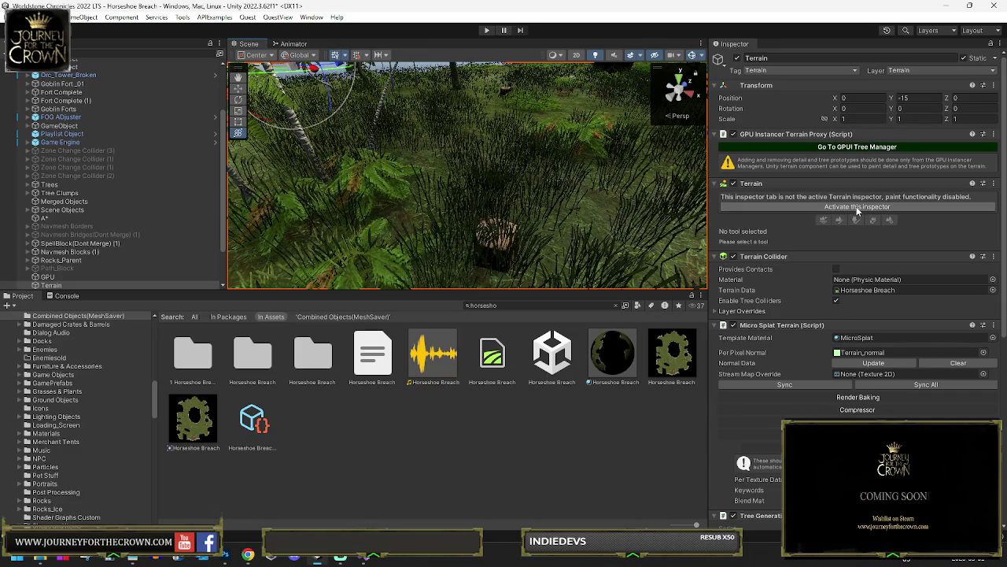
# Activate the Terrain inspector and choose Paint Trees, after briefly viewing the detail-painting settings
pyautogui.click(858, 208)
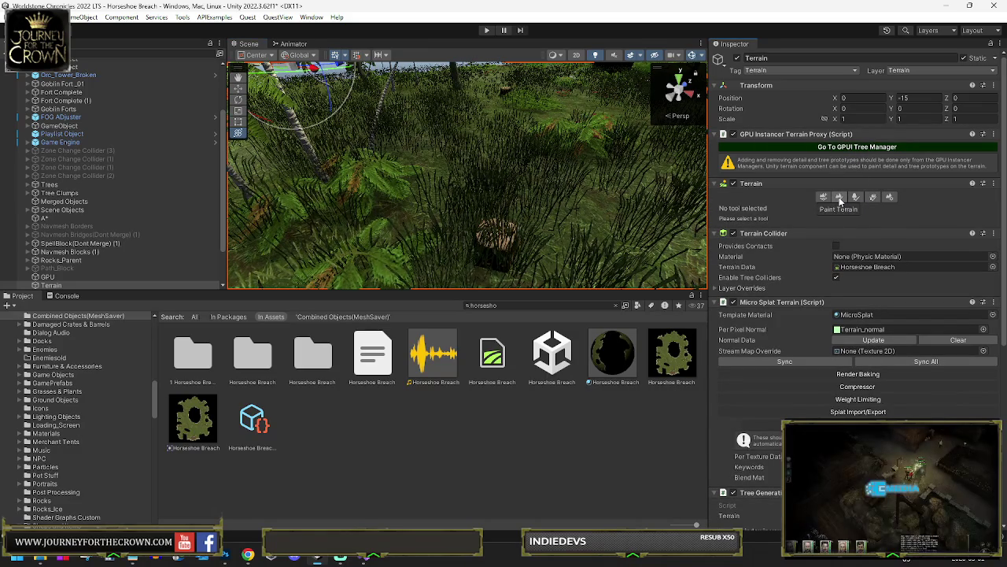
pyautogui.click(839, 197)
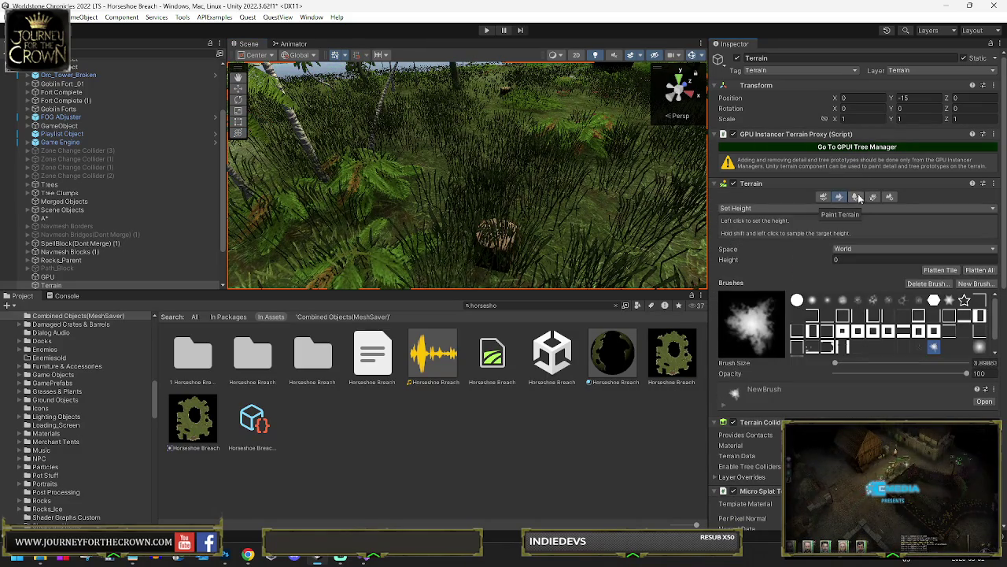
pyautogui.click(857, 197)
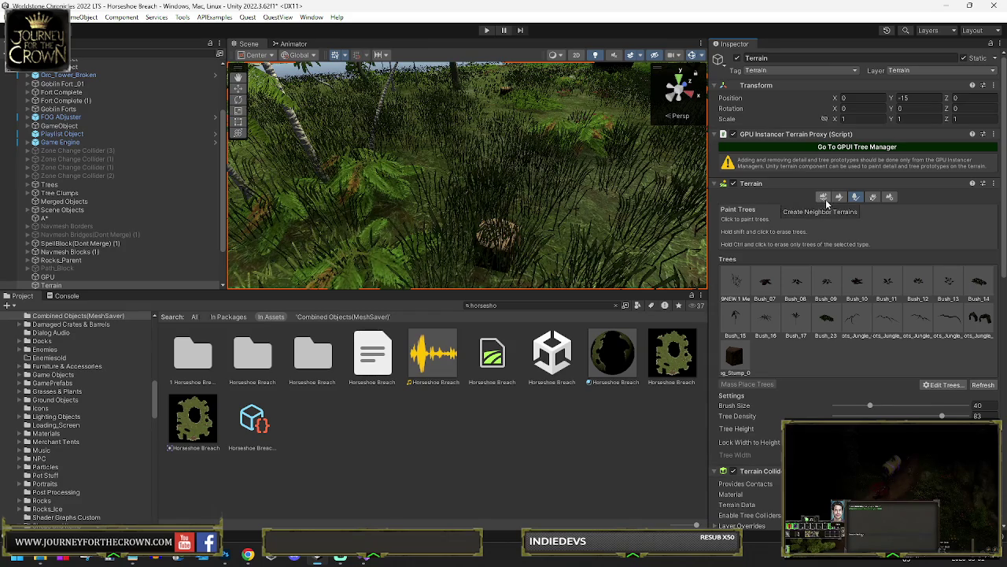
pyautogui.click(873, 199)
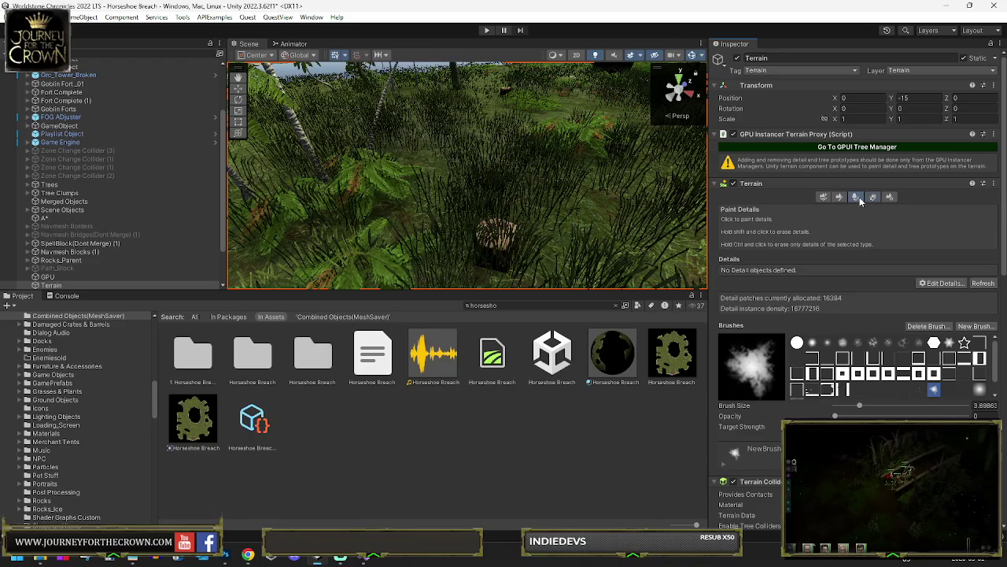
pyautogui.click(856, 196)
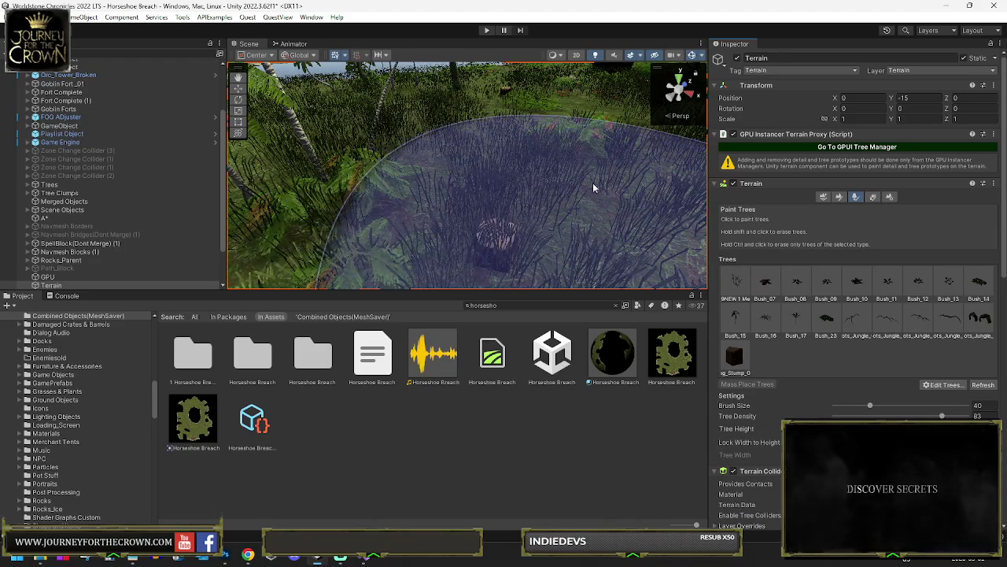
# Paint a patch of jungle trees onto the Horseshoe Breach ground
pyautogui.scroll(-5, 477, 150)
pyautogui.moveTo(477, 150); pyautogui.dragTo(535, 183)
pyautogui.click(535, 182)
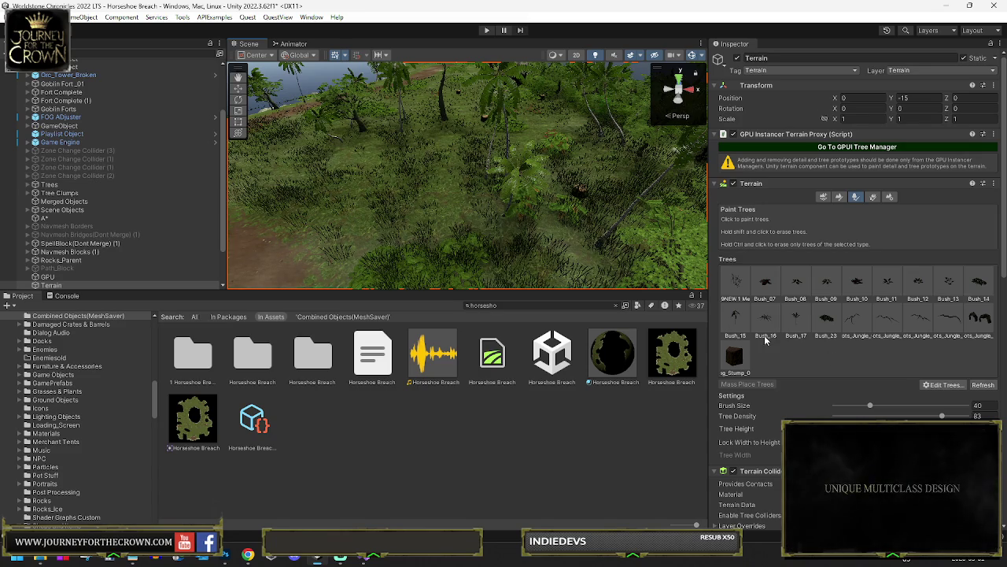
# Select the newly painted Palm_Coconut_Tree_2_Complete 13(Clone) palm and inspect it from several angles
pyautogui.moveTo(472, 153)
pyautogui.keyDown('alt'); pyautogui.mouseDown()
pyautogui.moveTo(530, 139)
pyautogui.moveTo(577, 144)
pyautogui.mouseUp(); pyautogui.keyUp('alt')
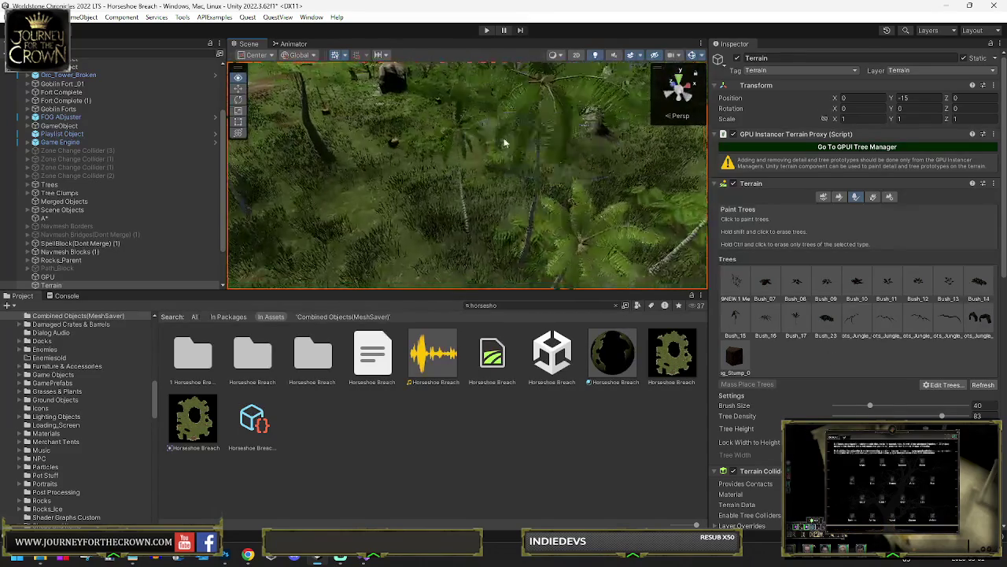
pyautogui.click(484, 148)
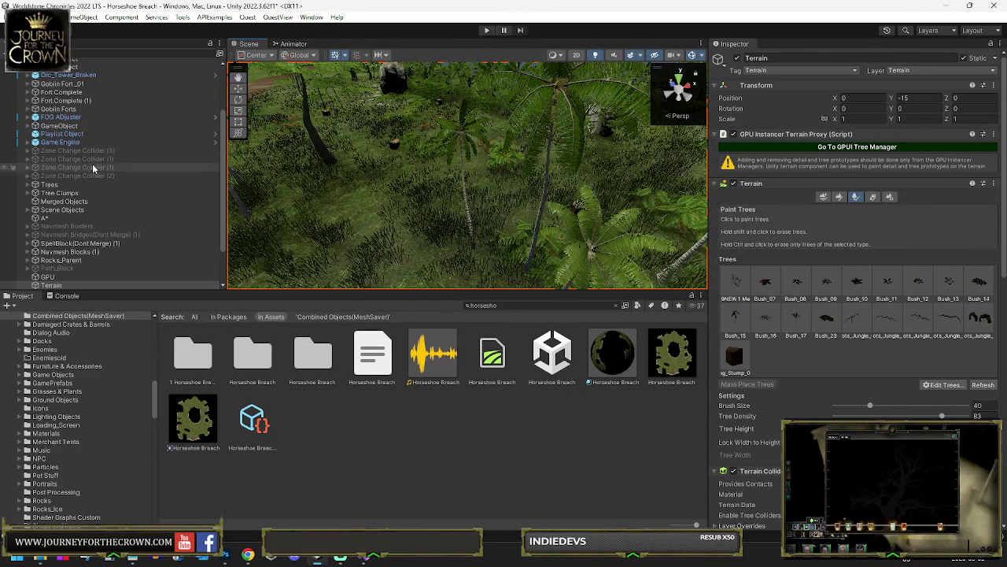
pyautogui.click(574, 139)
pyautogui.moveTo(574, 139); pyautogui.dragTo(535, 157)
pyautogui.click(535, 158)
pyautogui.moveTo(441, 198)
pyautogui.mouseDown()
pyautogui.moveTo(721, 199)
pyautogui.moveTo(800, 232)
pyautogui.moveTo(709, 212)
pyautogui.mouseUp()
pyautogui.moveTo(87, 182)
pyautogui.mouseDown()
pyautogui.moveTo(789, 181)
pyautogui.moveTo(469, 217)
pyautogui.moveTo(515, 188)
pyautogui.moveTo(434, 196)
pyautogui.moveTo(412, 171)
pyautogui.mouseUp()
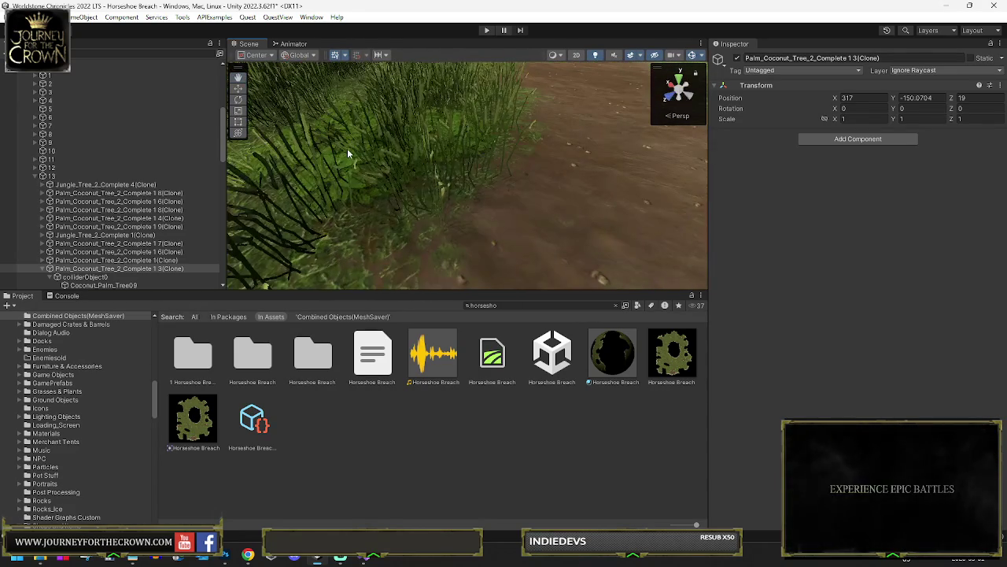
# Open Bush_07's Edit Tree settings and select its prefab in the Jungle Bushes folder
pyautogui.click(346, 149)
pyautogui.click(857, 196)
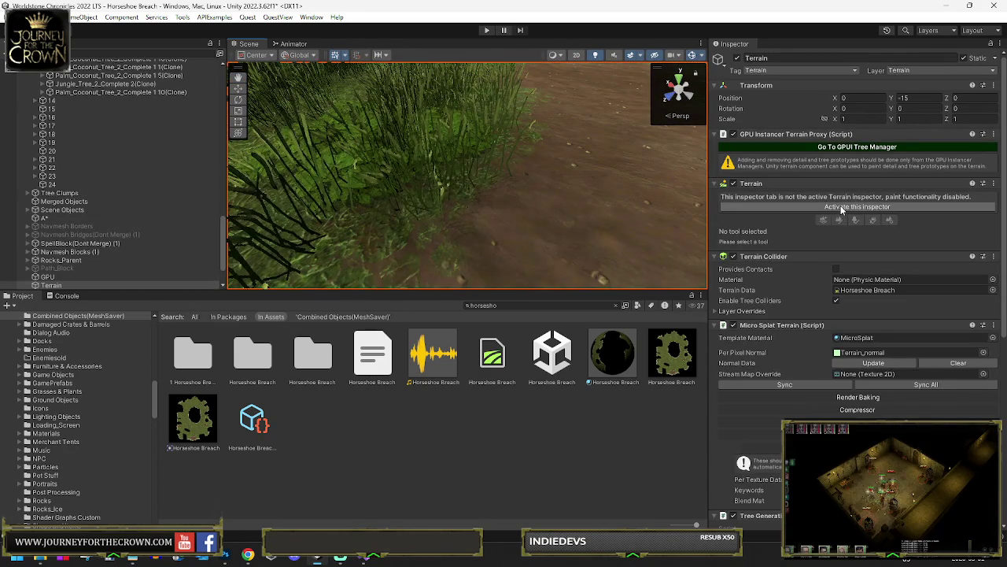
pyautogui.click(765, 283)
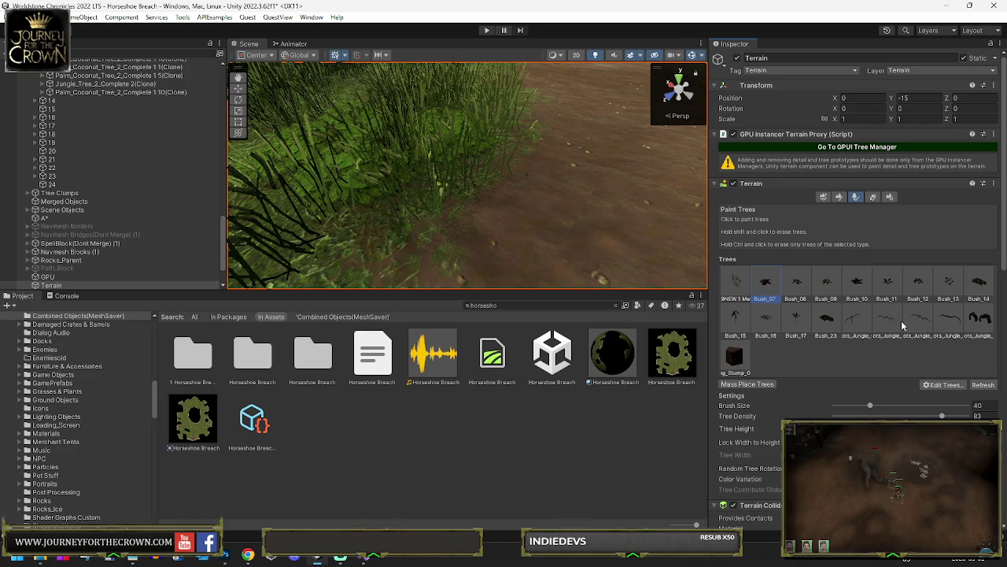
pyautogui.click(944, 385)
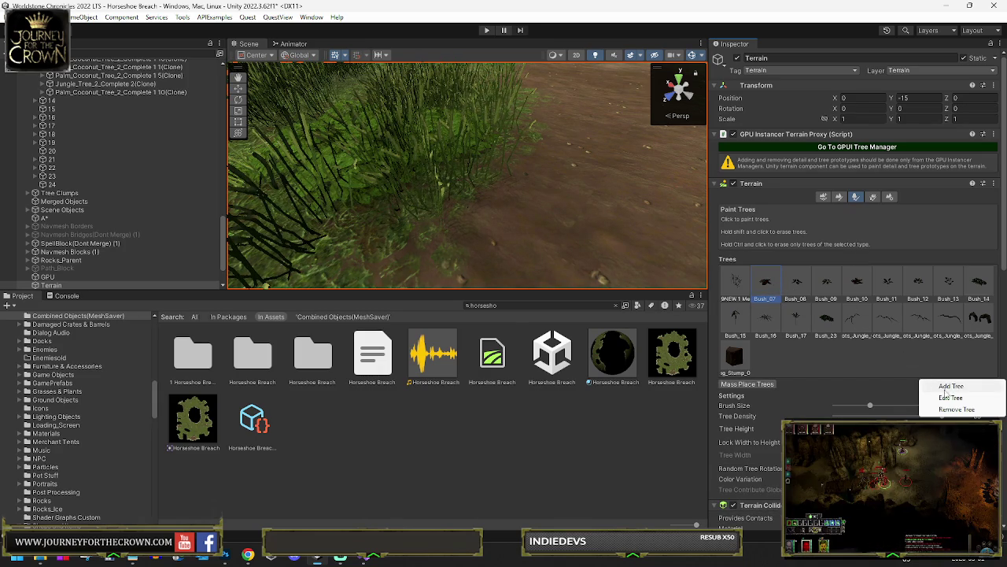
pyautogui.click(905, 397)
pyautogui.click(897, 255)
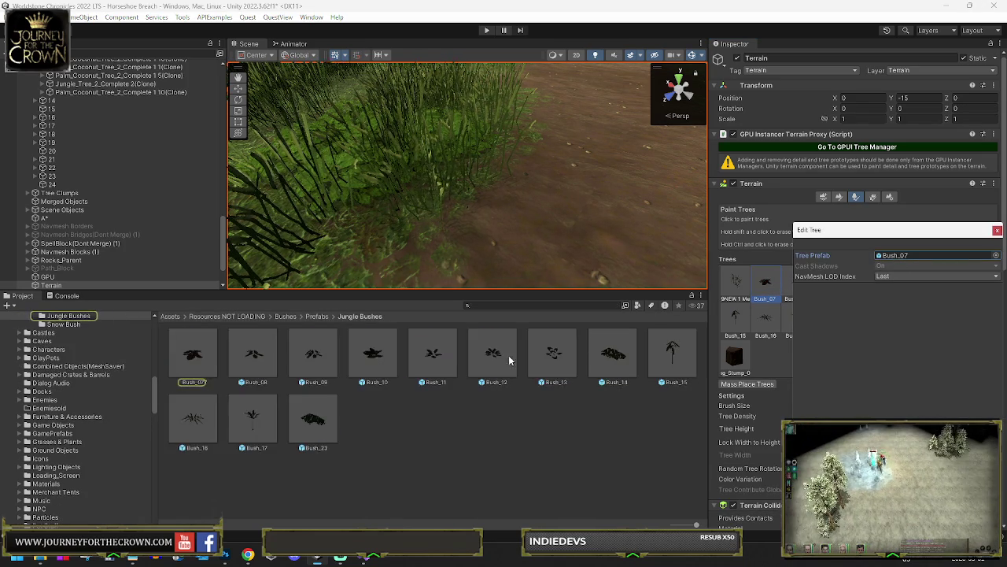
pyautogui.click(197, 356)
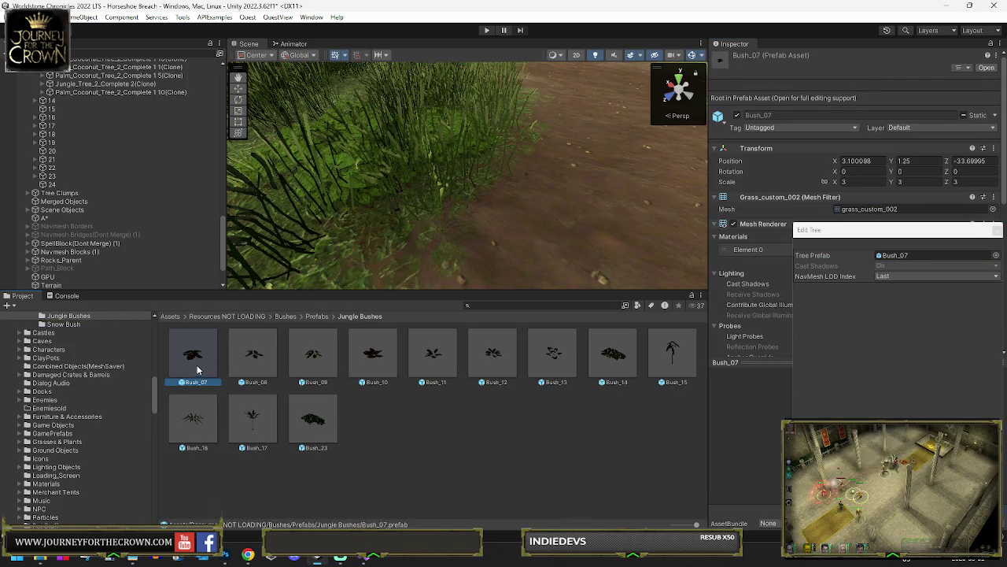
pyautogui.scroll(-8, 874, 210)
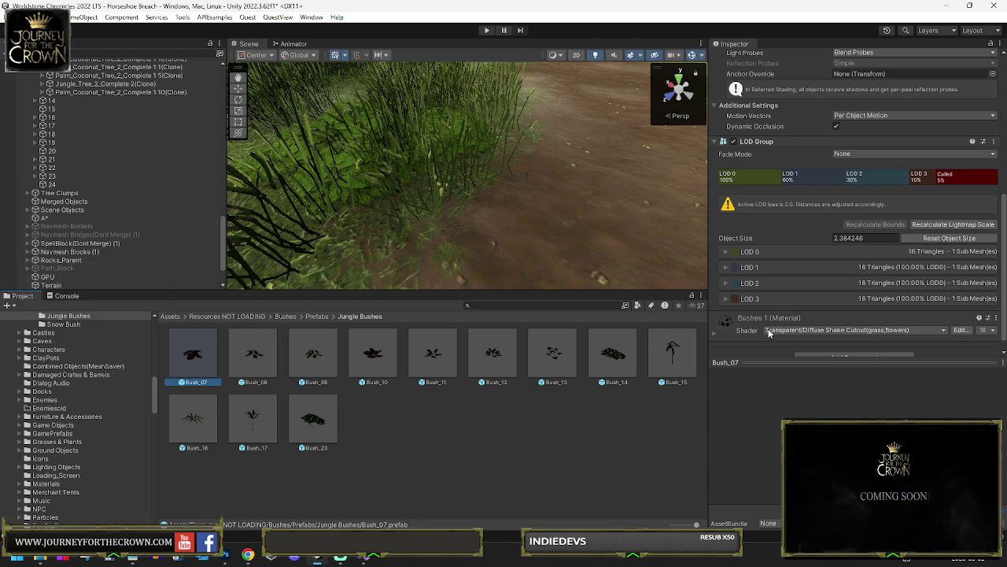
pyautogui.click(724, 251)
pyautogui.click(724, 250)
pyautogui.click(724, 268)
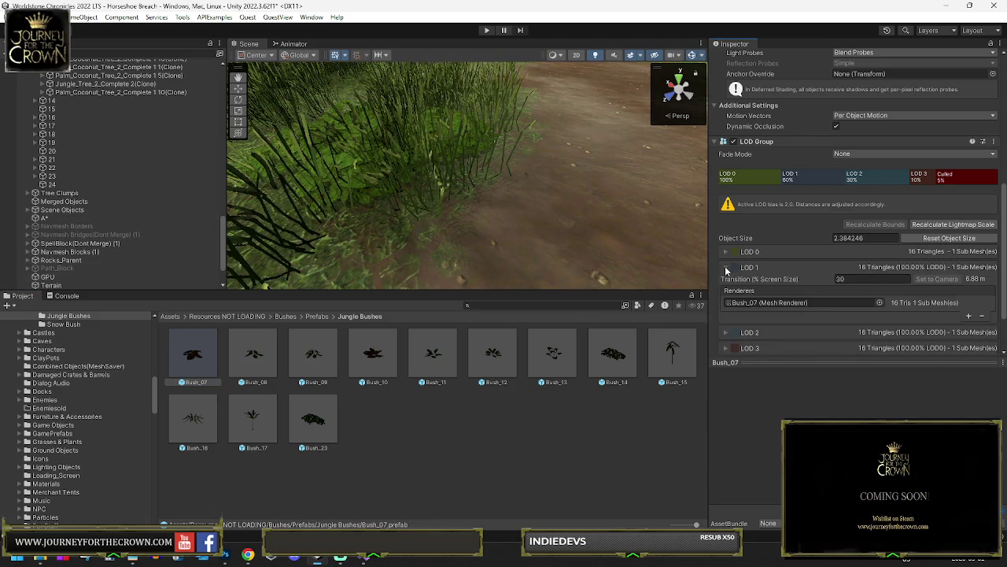
pyautogui.click(724, 267)
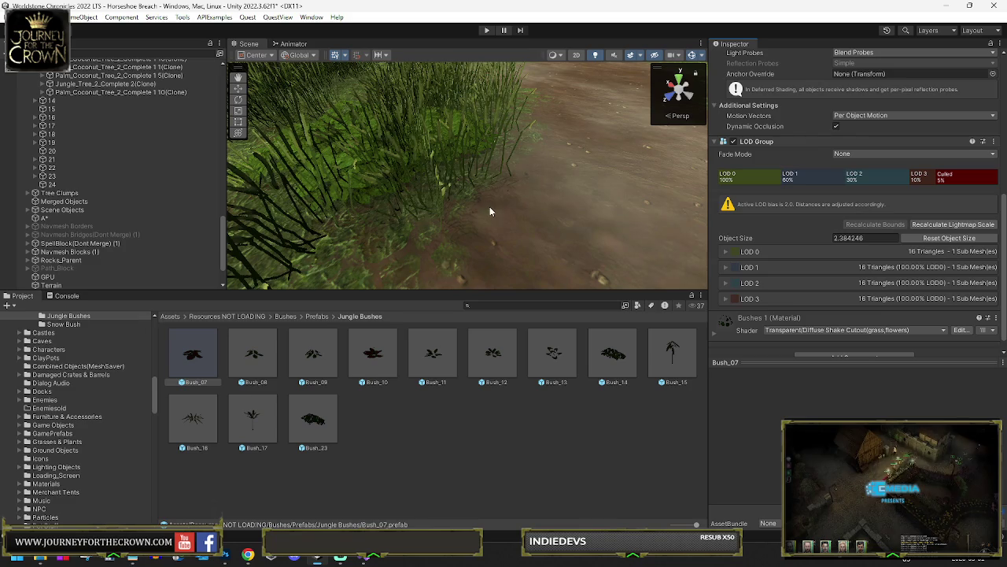
pyautogui.moveTo(193, 354)
pyautogui.mouseDown()
pyautogui.moveTo(567, 229)
pyautogui.moveTo(600, 206)
pyautogui.moveTo(541, 245)
pyautogui.mouseUp()
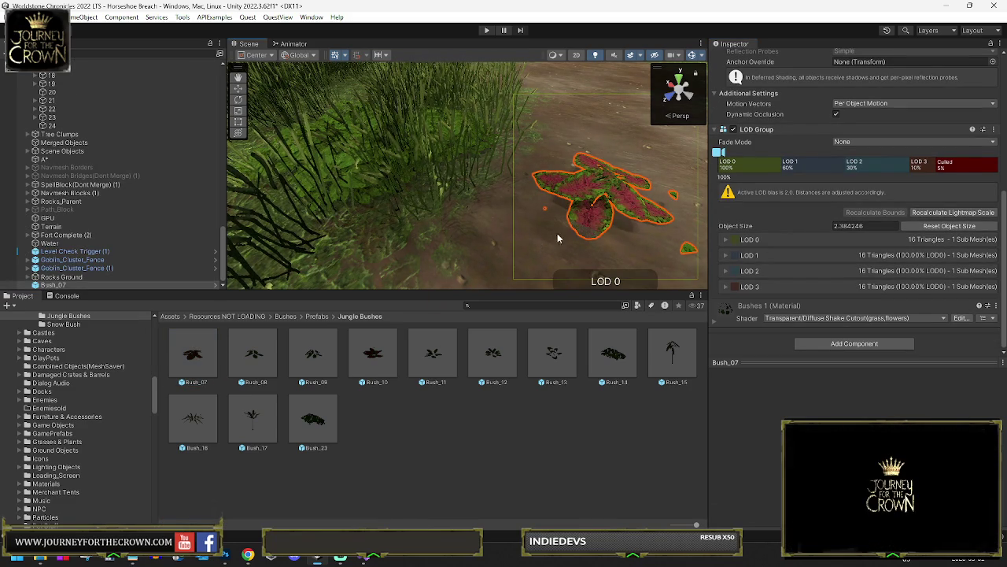
pyautogui.scroll(-10, 556, 238)
pyautogui.scroll(-10, 592, 225)
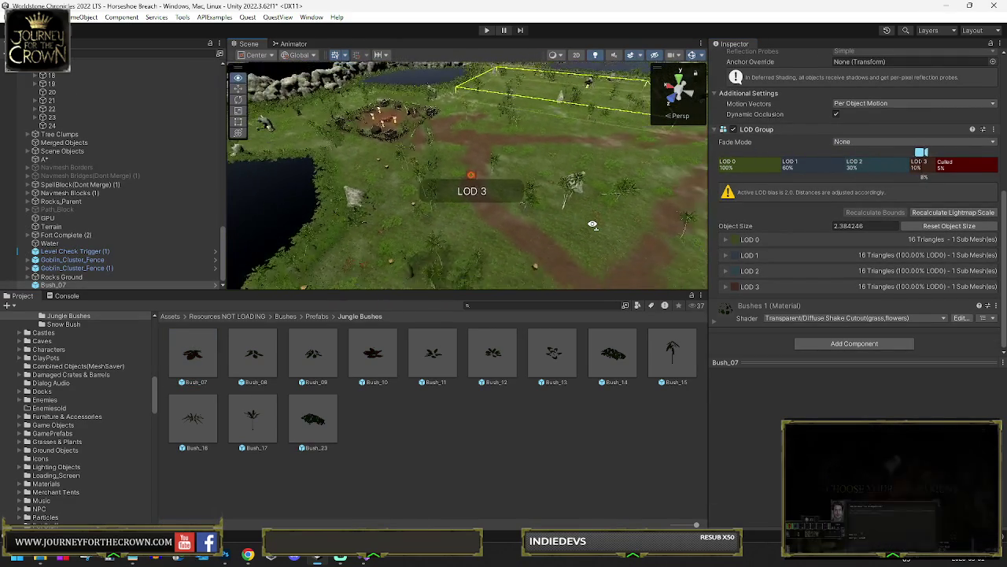
pyautogui.scroll(5, 593, 225)
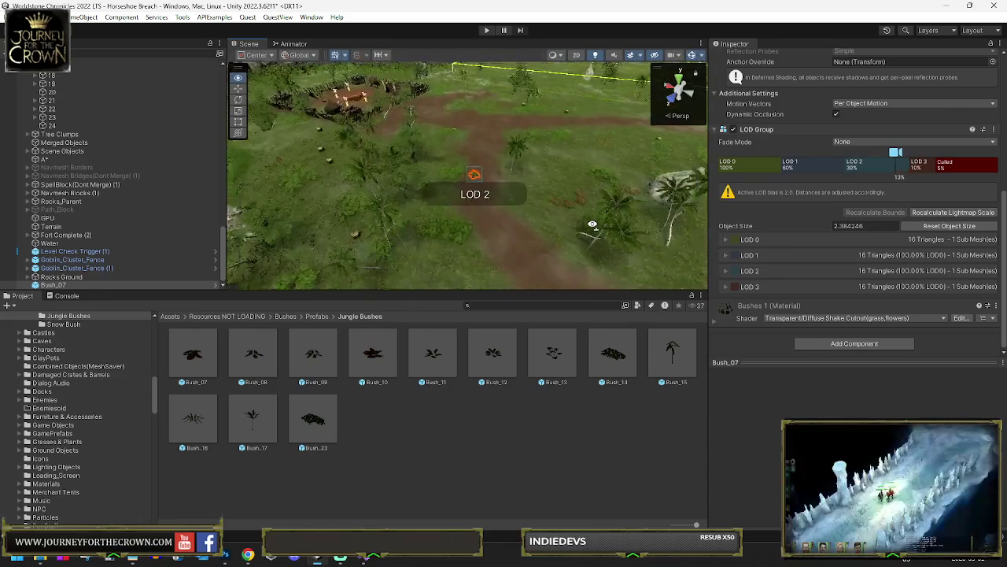
pyautogui.scroll(8, 593, 225)
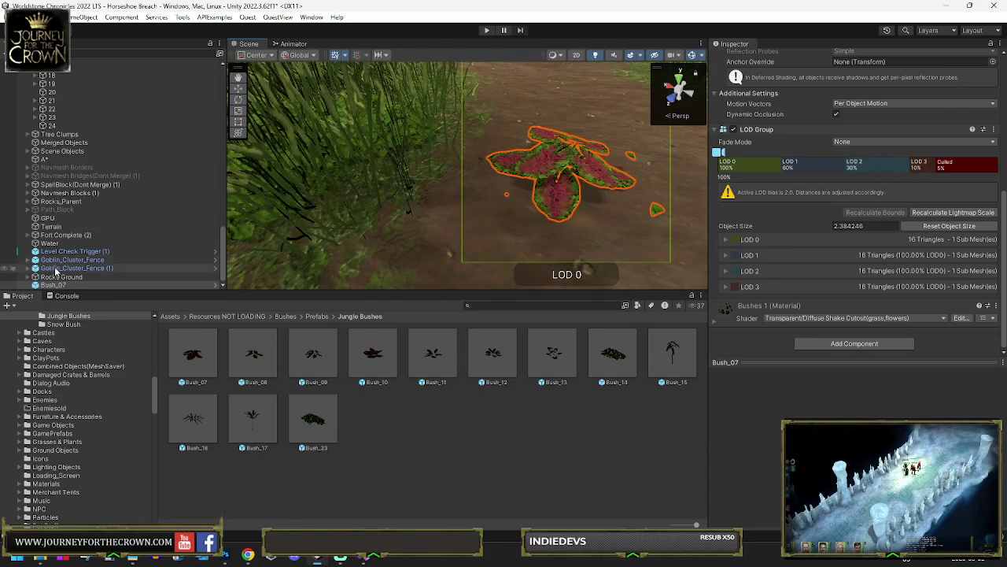
pyautogui.click(59, 276)
pyautogui.click(59, 285)
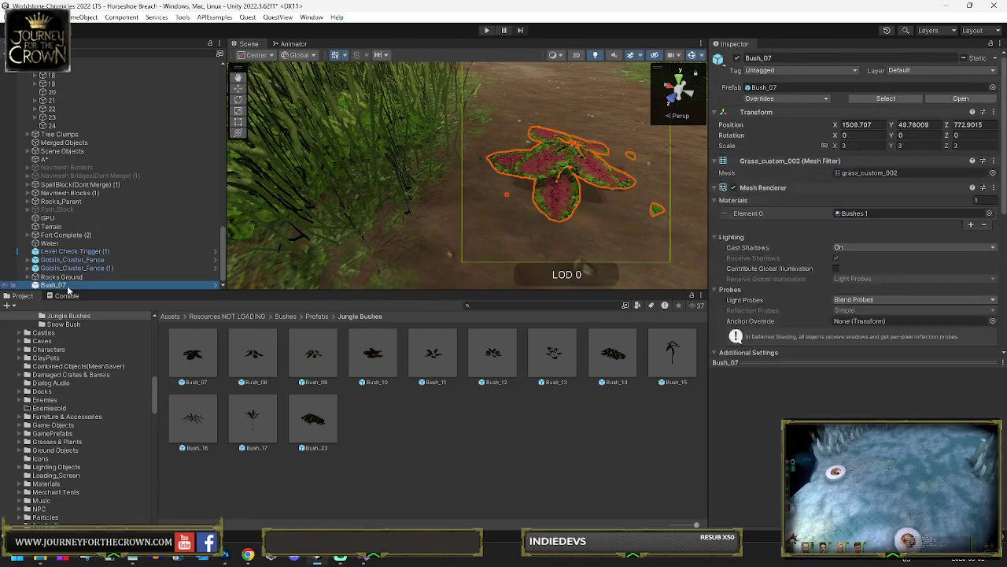
pyautogui.press('Delete')
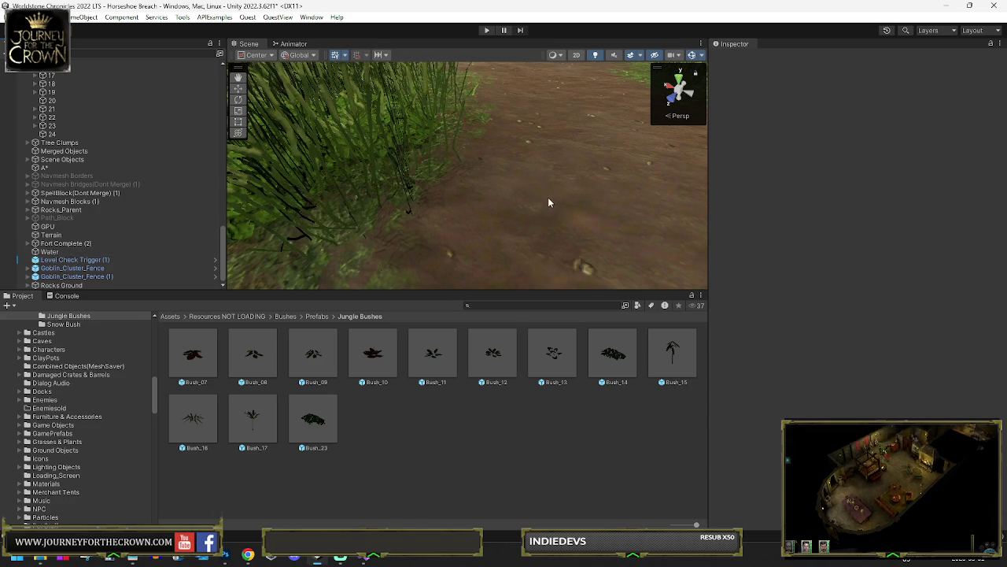
# Select Terrain and collapse its Tree Generations component (Terrain Index 18, 10 objects)
pyautogui.click(595, 193)
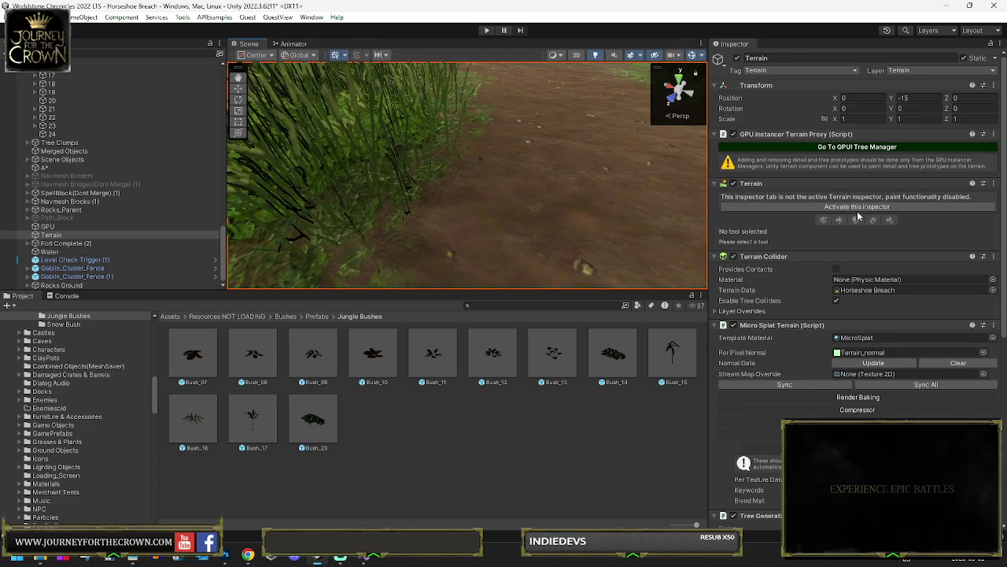
pyautogui.scroll(-10, 846, 234)
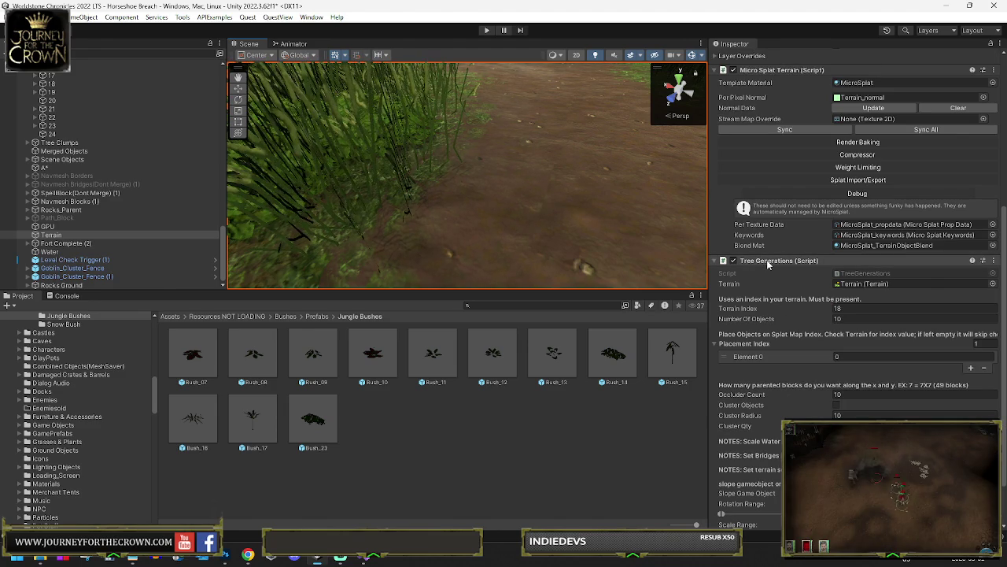
pyautogui.scroll(-2, 767, 264)
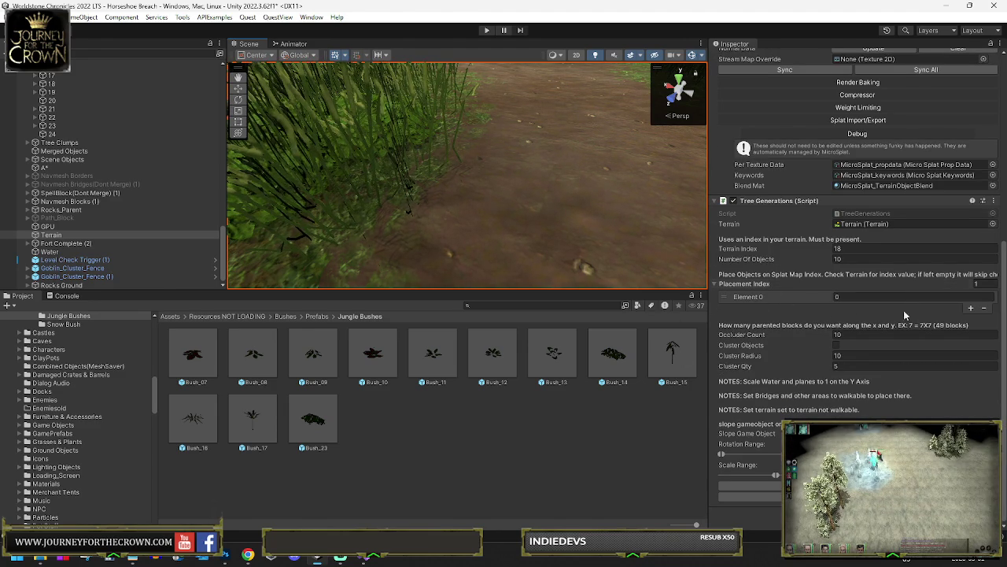
pyautogui.moveTo(497, 204)
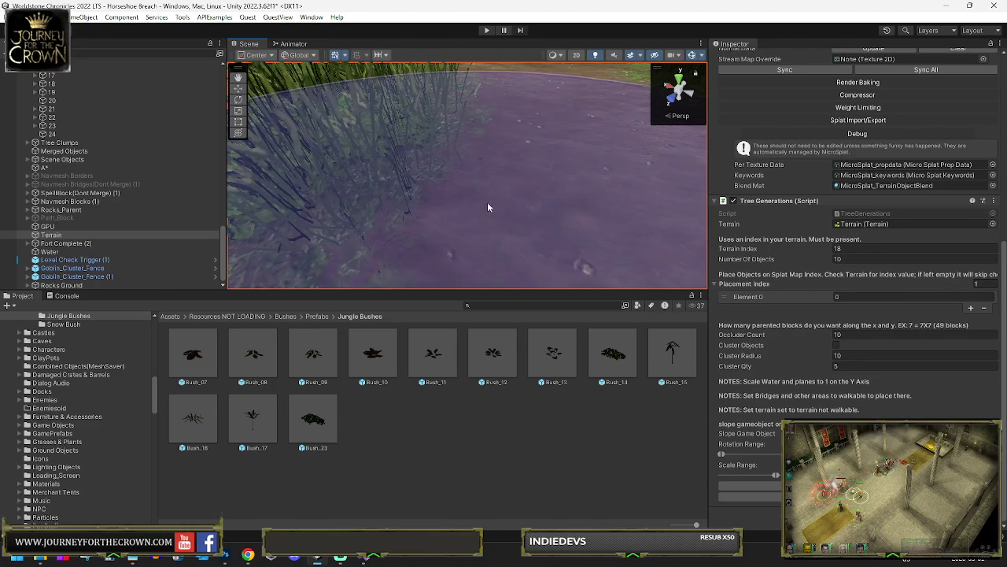
pyautogui.scroll(-5, 478, 141)
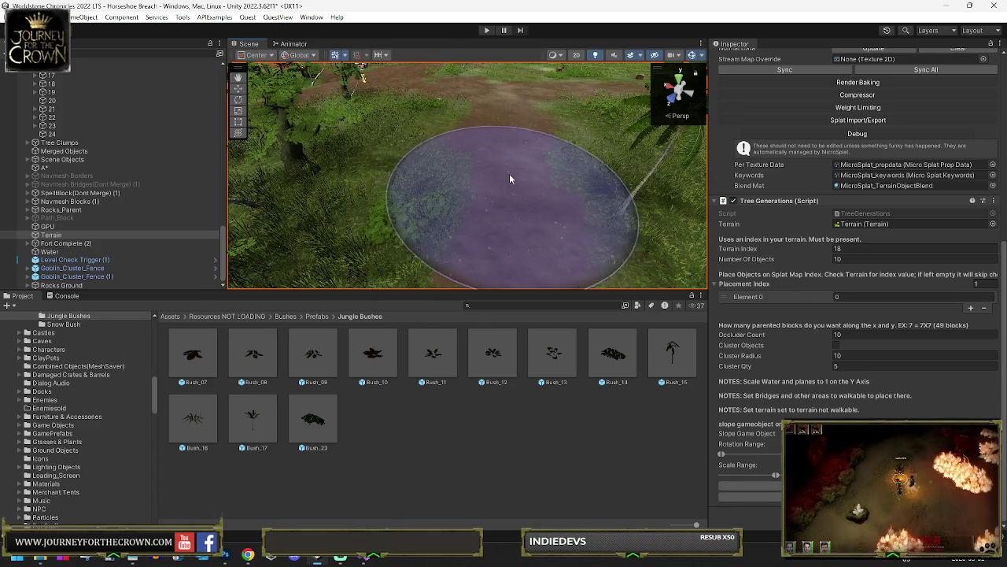
pyautogui.scroll(5, 504, 173)
pyautogui.scroll(-3, 539, 161)
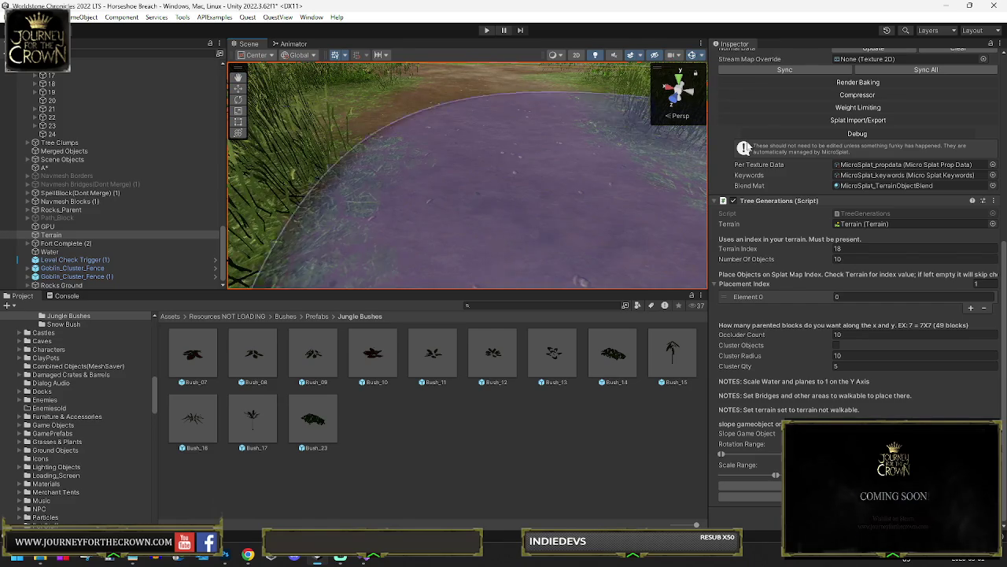
pyautogui.click(850, 202)
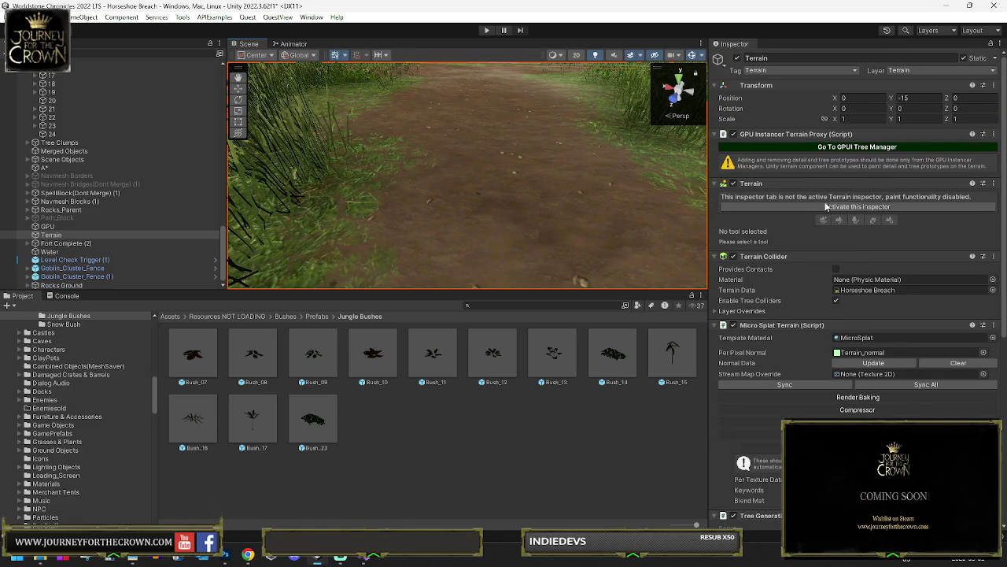
# Activate the terrain inspector and set the Paint Terrain tool to Paint Texture mode
pyautogui.click(828, 207)
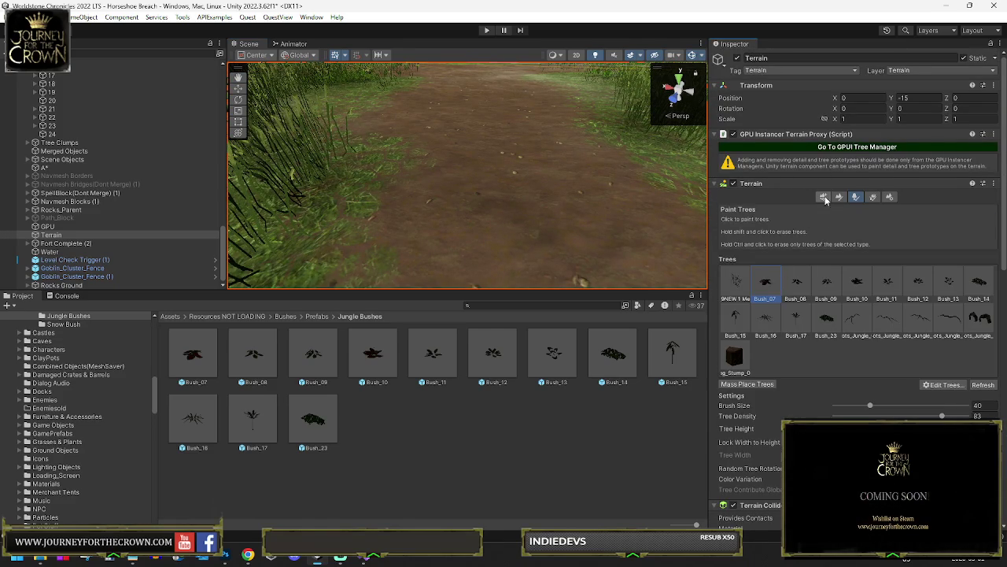
pyautogui.click(839, 196)
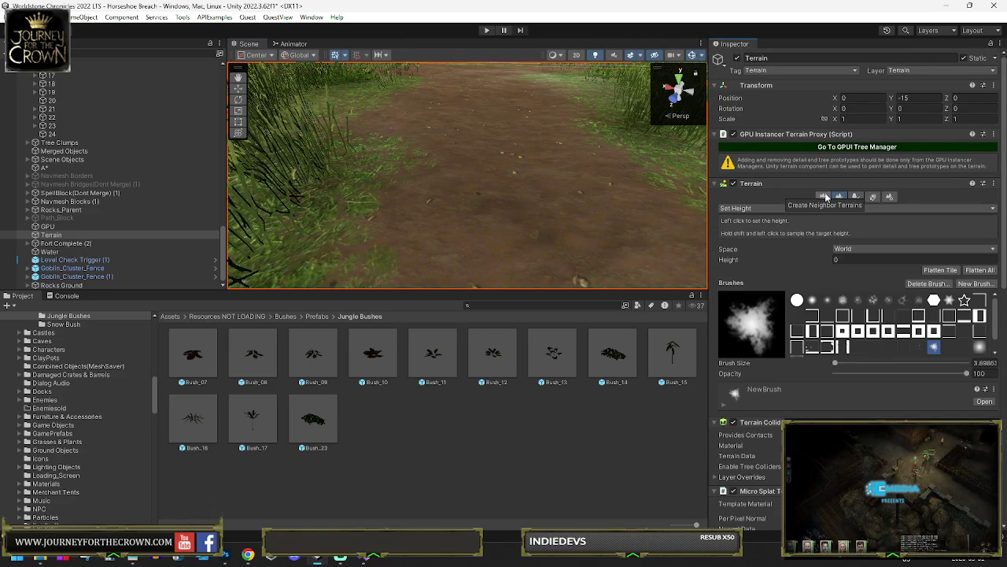
pyautogui.click(850, 197)
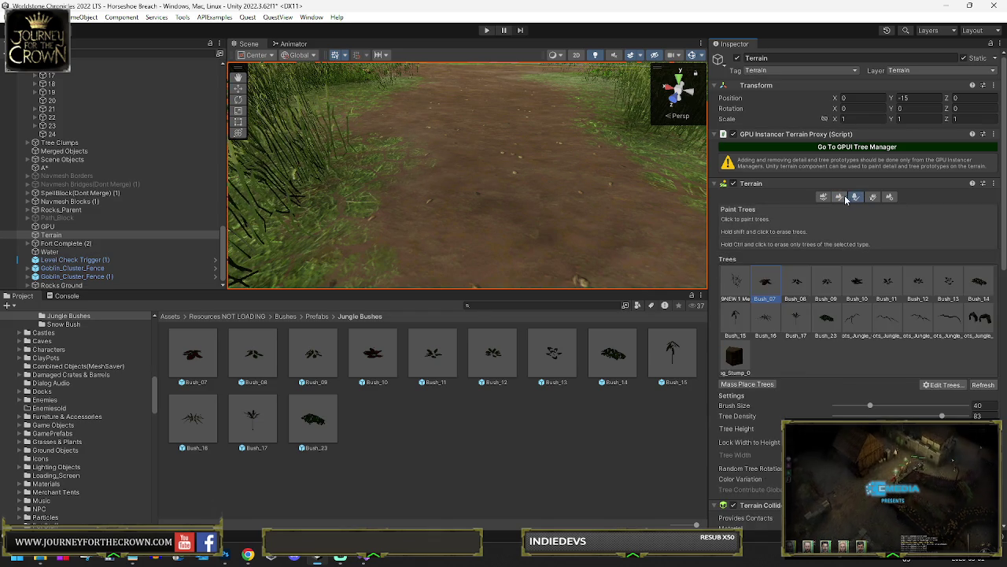
pyautogui.click(839, 197)
pyautogui.click(779, 208)
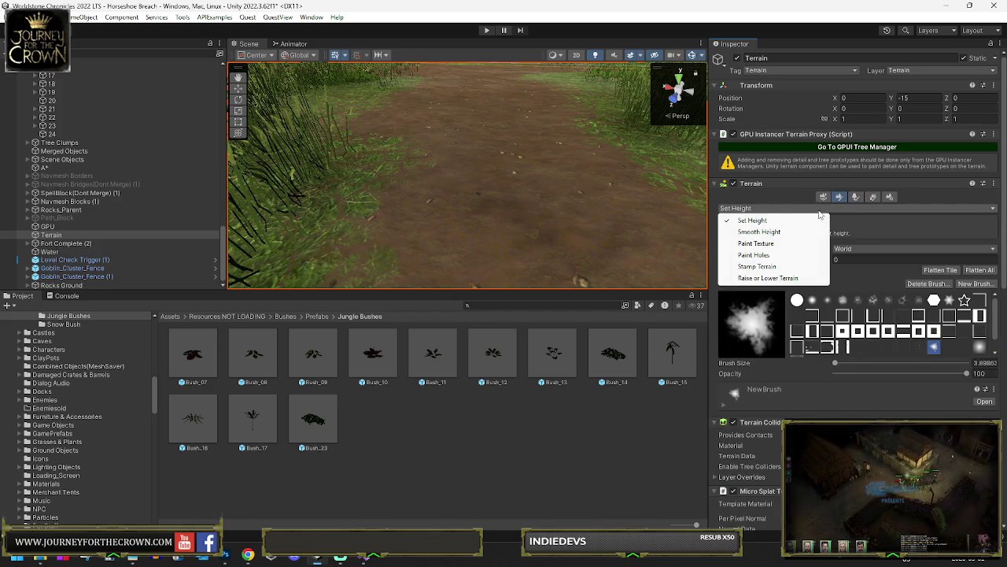
pyautogui.click(757, 243)
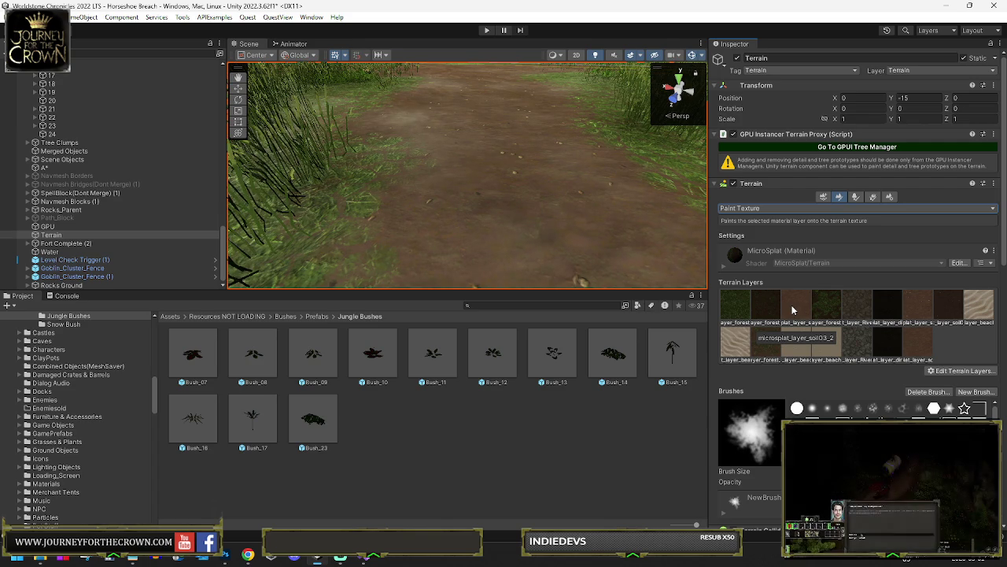
# Review the MicroSplat terrain layers and select the Element 0 placement index field
pyautogui.scroll(-4, 791, 313)
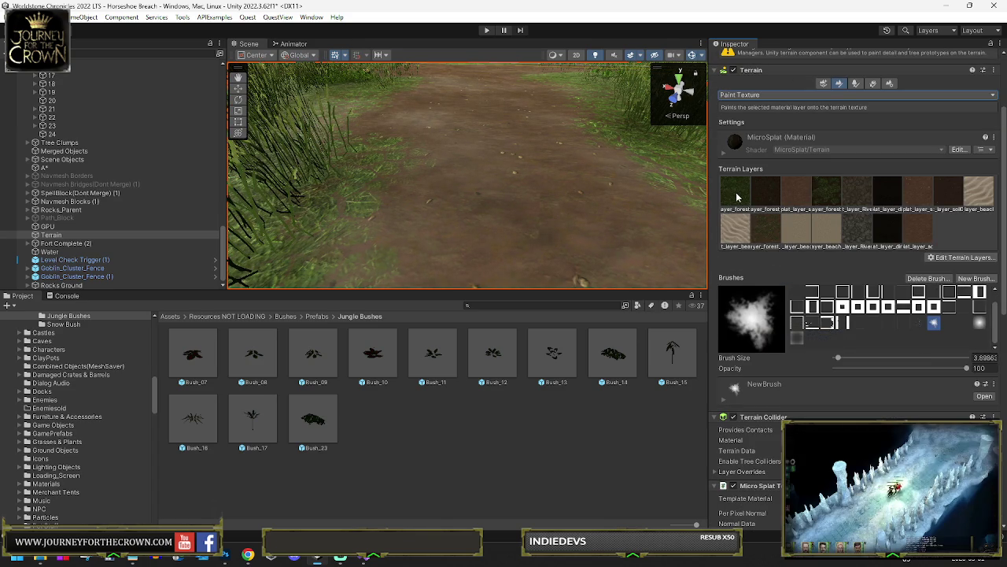
pyautogui.scroll(-15, 775, 306)
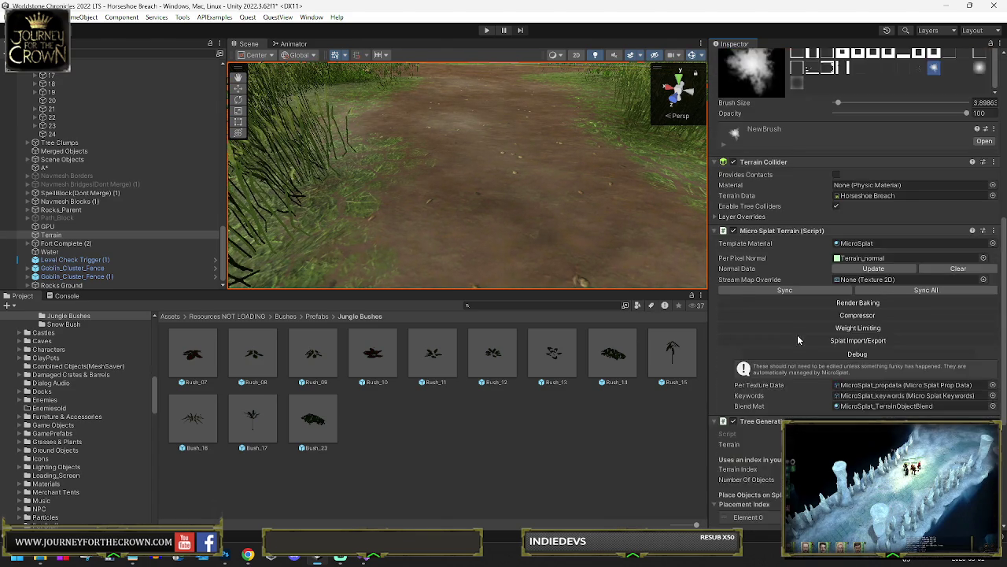
pyautogui.click(854, 296)
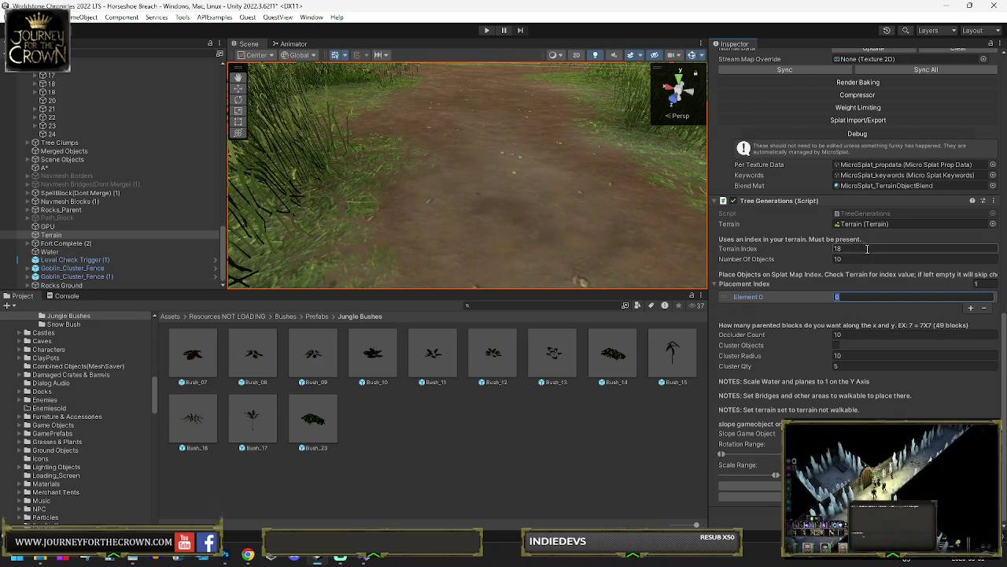
pyautogui.scroll(10, 857, 264)
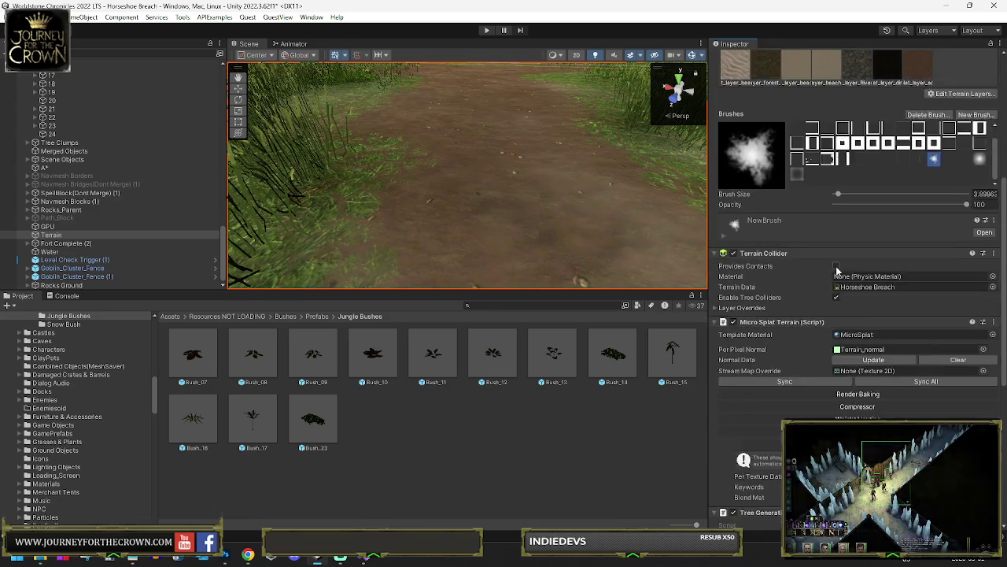
pyautogui.scroll(3, 869, 164)
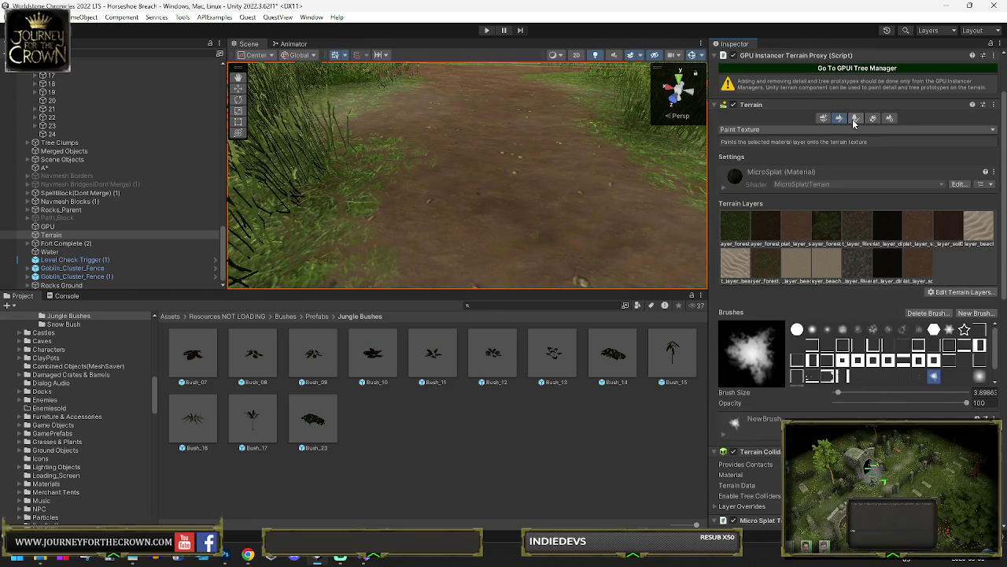
# Switch the terrain to Paint Trees with brush size 40 and tree density 83
pyautogui.click(855, 119)
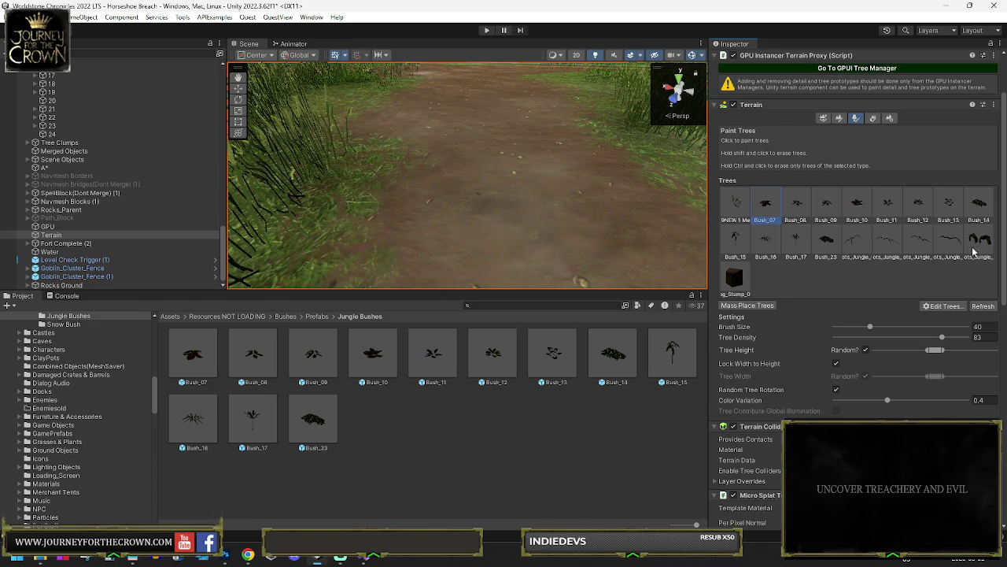
pyautogui.scroll(-10, 807, 291)
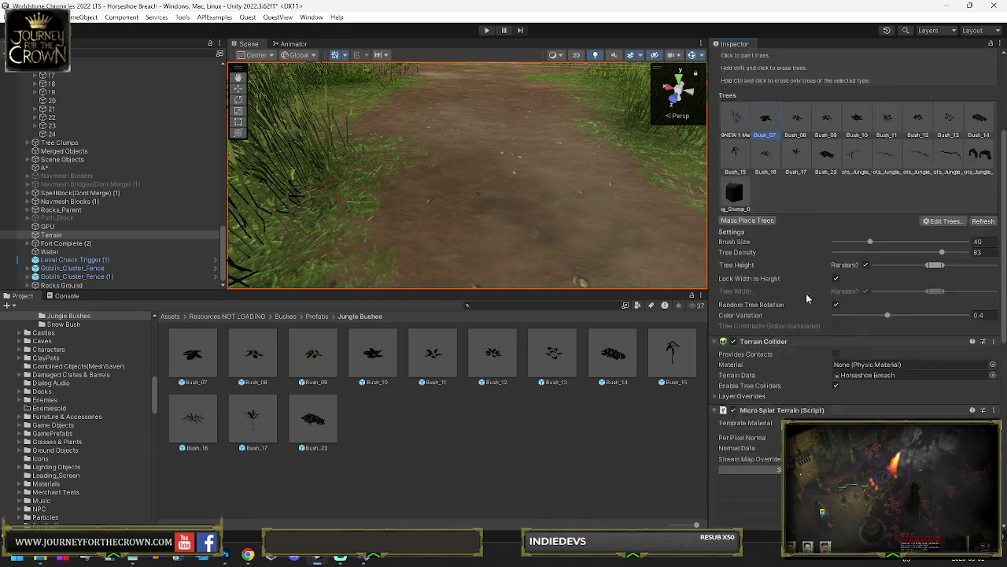
pyautogui.scroll(-1, 805, 314)
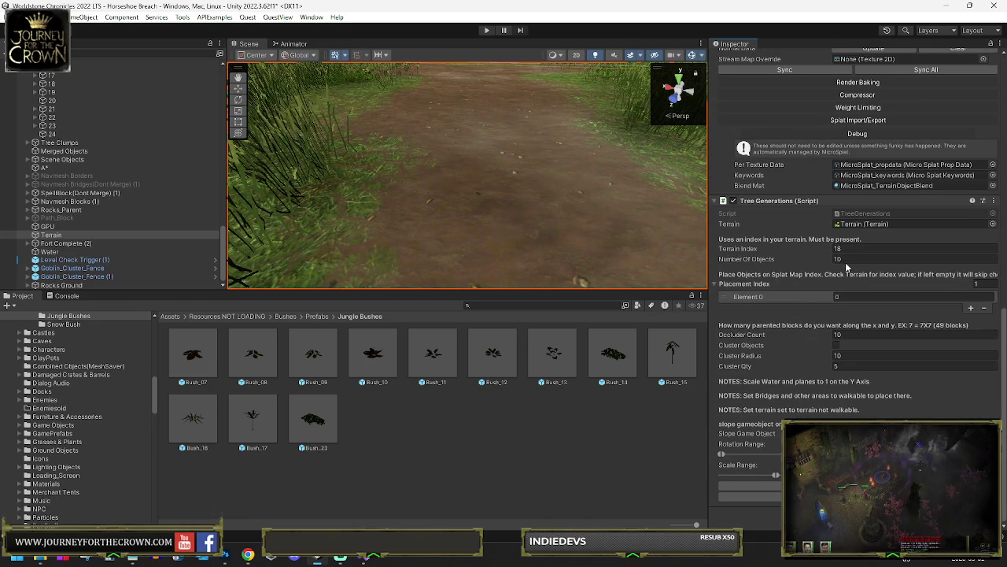
pyautogui.scroll(10, 849, 236)
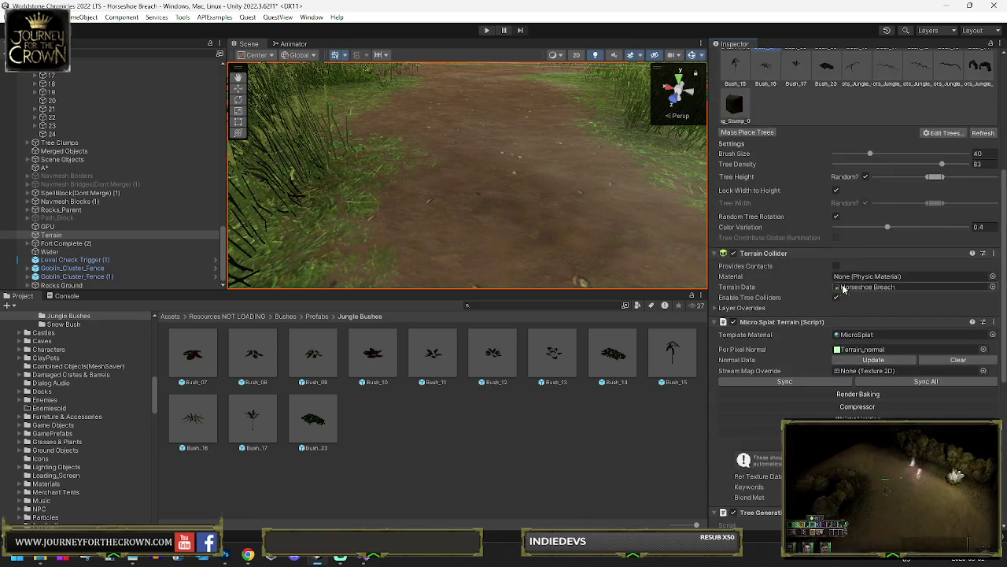
pyautogui.scroll(3, 831, 129)
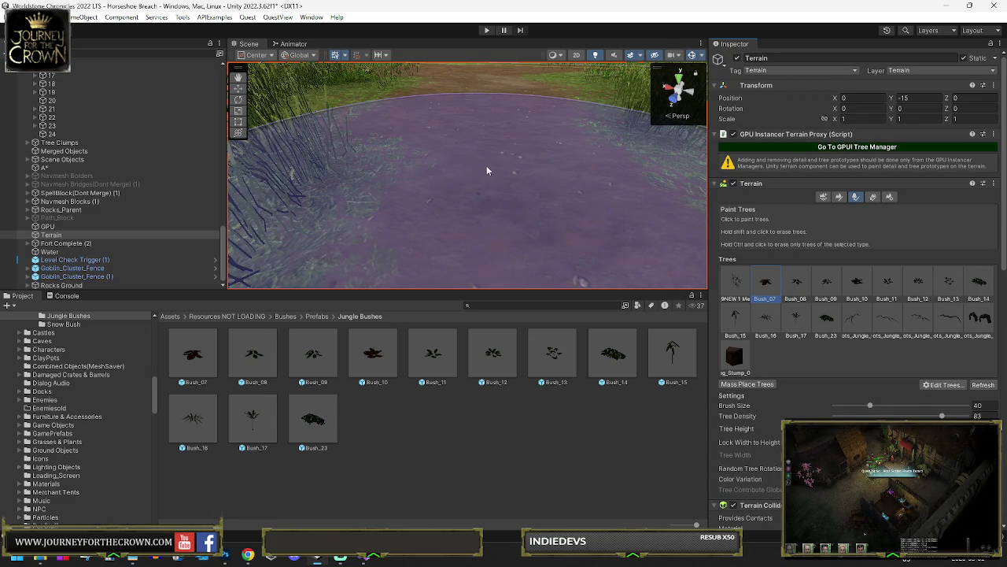
# Paint Bush_07 jungle bushes over the grass by the path fork and rocky pond
pyautogui.press('alt')
pyautogui.scroll(-5, 489, 171)
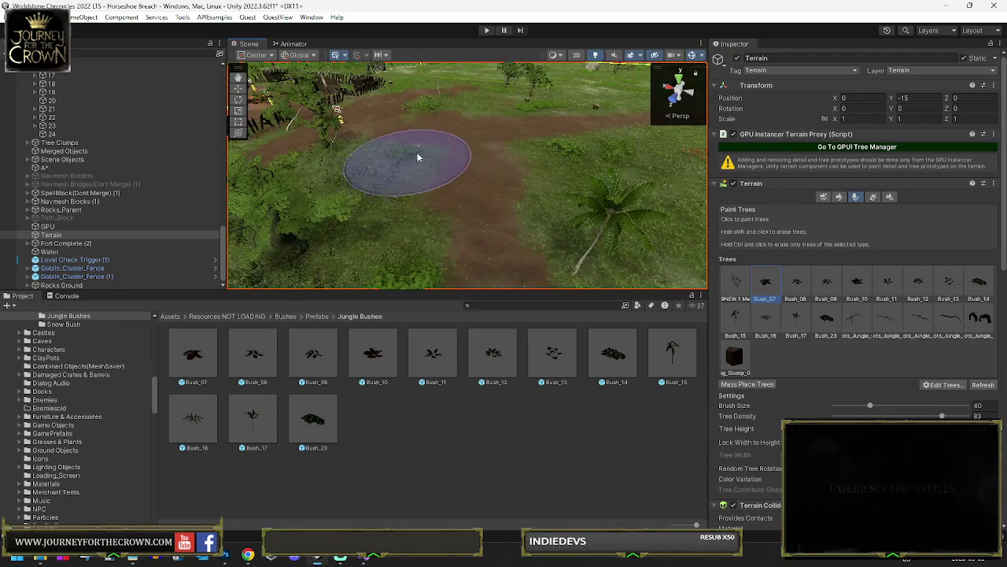
pyautogui.moveTo(393, 197)
pyautogui.mouseDown()
pyautogui.moveTo(337, 236)
pyautogui.moveTo(454, 212)
pyautogui.mouseUp()
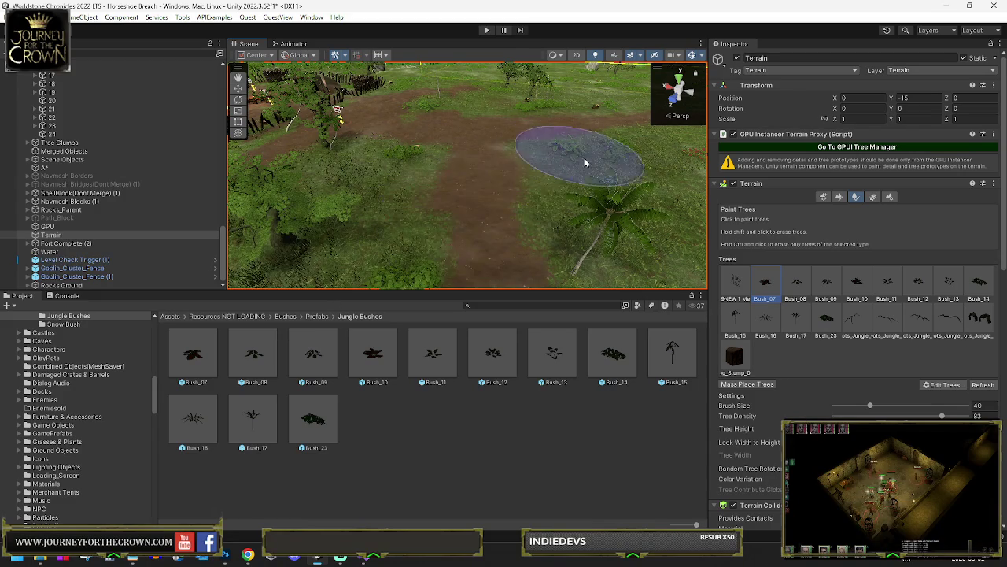
pyautogui.scroll(-3, 608, 228)
pyautogui.moveTo(590, 260); pyautogui.dragTo(516, 169)
pyautogui.scroll(-10, 516, 170)
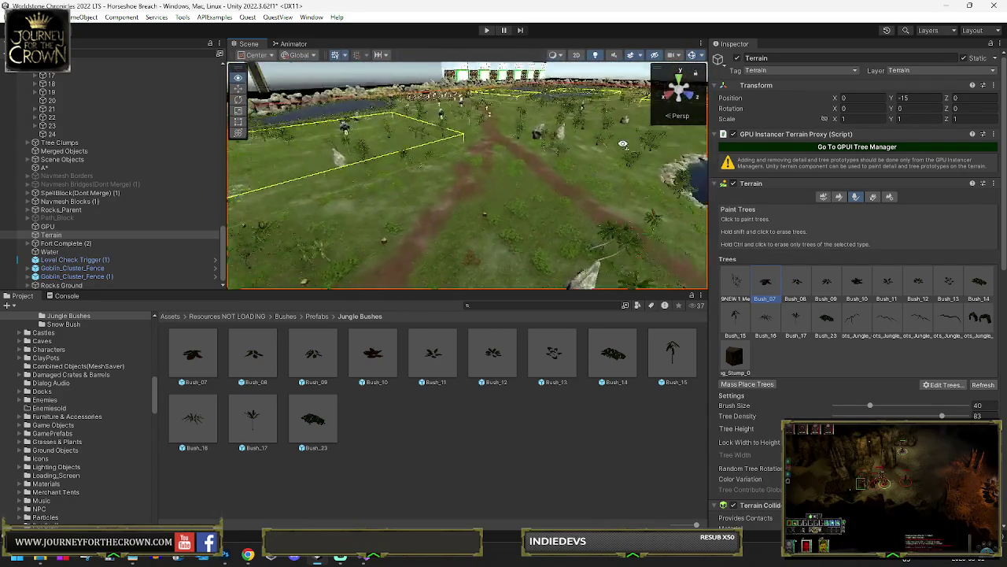
pyautogui.moveTo(652, 154); pyautogui.dragTo(441, 188)
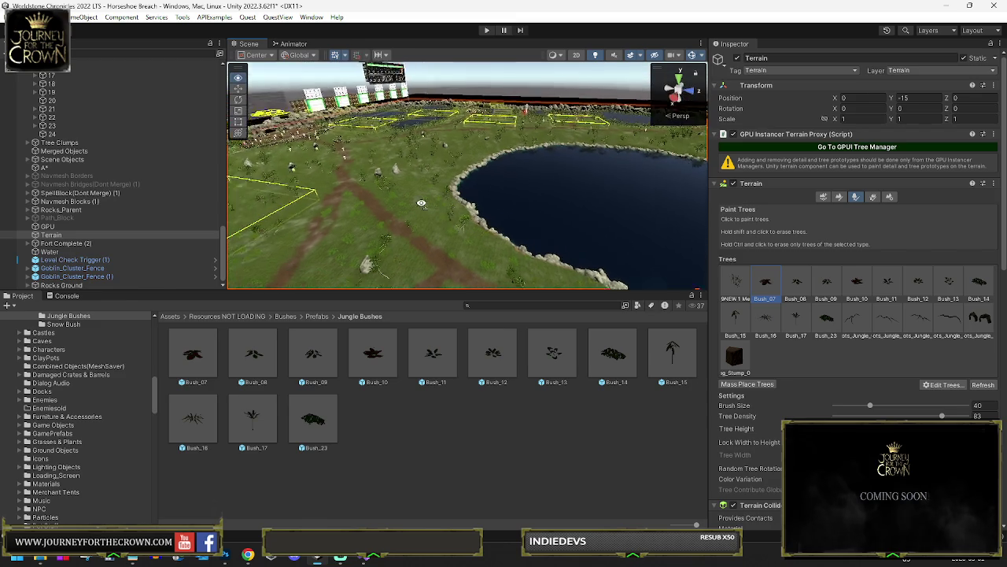
pyautogui.scroll(10, 378, 214)
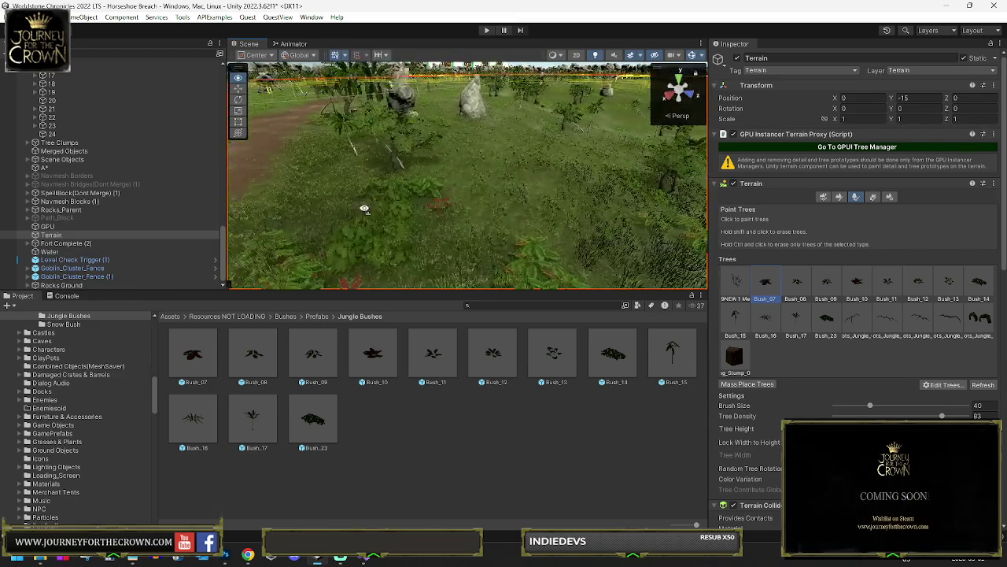
pyautogui.moveTo(364, 208); pyautogui.dragTo(393, 208)
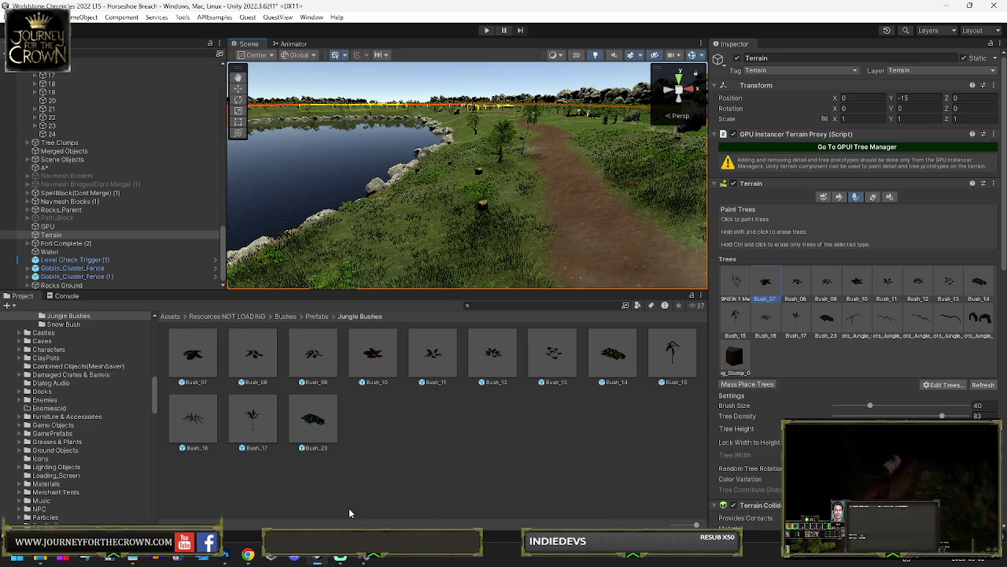
# From a high overhead view, brush more jungle bushes along the dirt path
pyautogui.moveTo(512, 197); pyautogui.dragTo(584, 262)
pyautogui.moveTo(540, 236)
pyautogui.mouseDown()
pyautogui.moveTo(522, 225)
pyautogui.moveTo(490, 142)
pyautogui.mouseUp()
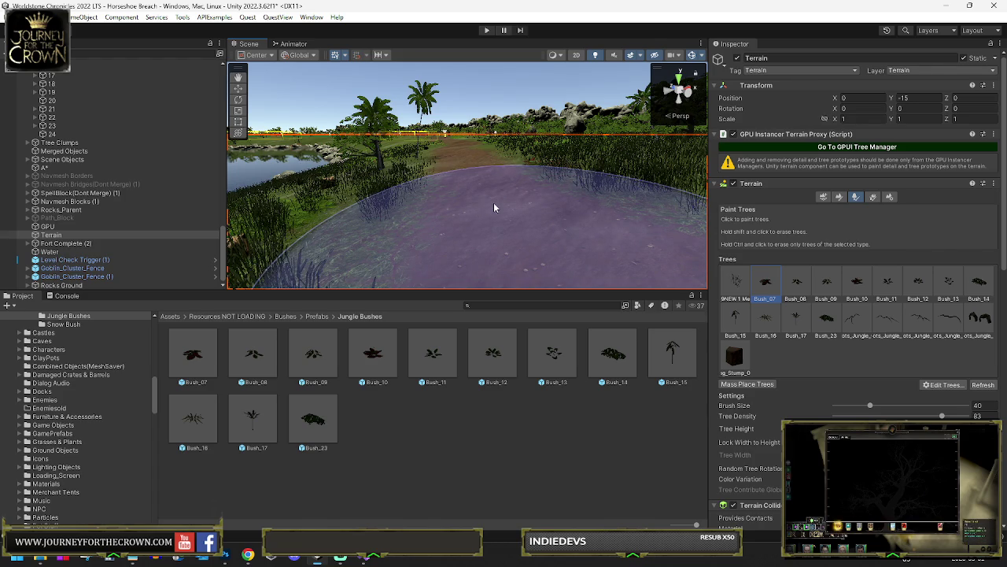
pyautogui.scroll(3, 493, 198)
pyautogui.moveTo(537, 192); pyautogui.dragTo(604, 236)
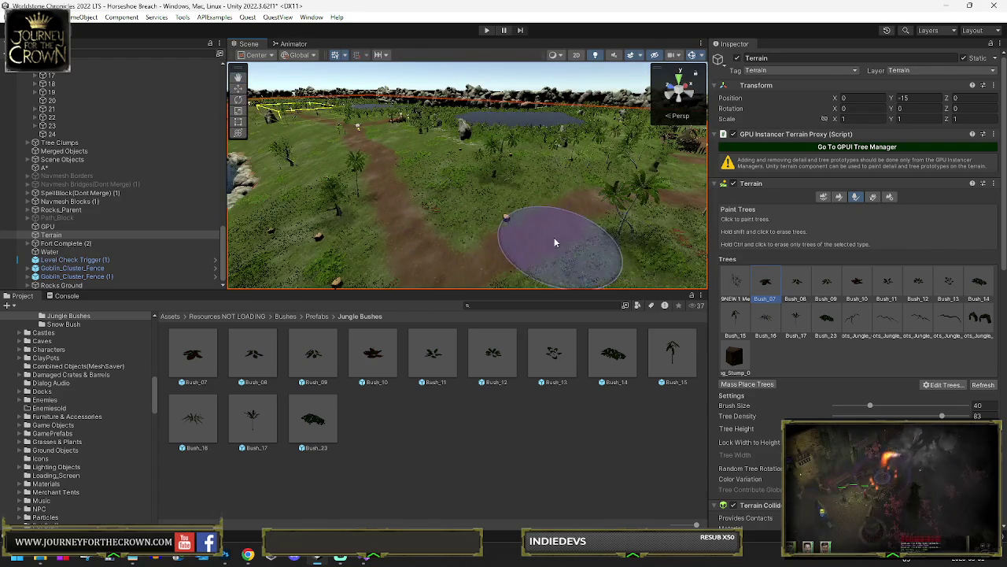
pyautogui.moveTo(527, 230)
pyautogui.mouseDown()
pyautogui.moveTo(575, 202)
pyautogui.moveTo(702, 269)
pyautogui.moveTo(164, 176)
pyautogui.moveTo(167, 160)
pyautogui.moveTo(188, 151)
pyautogui.mouseUp()
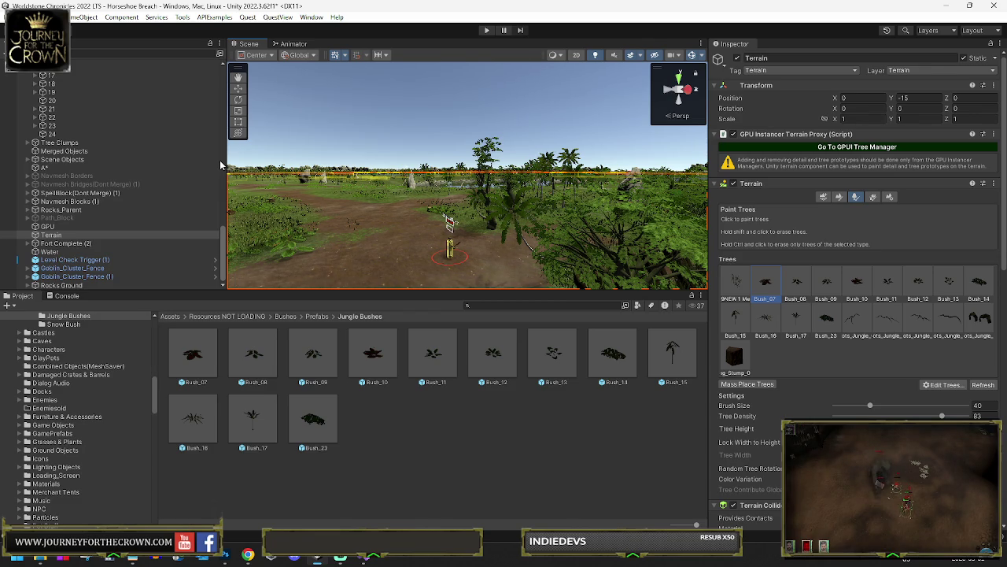
# Search the Project window for 'cave 01' and open the Cave_01 scene asset
pyautogui.click(500, 305)
pyautogui.write('scene')
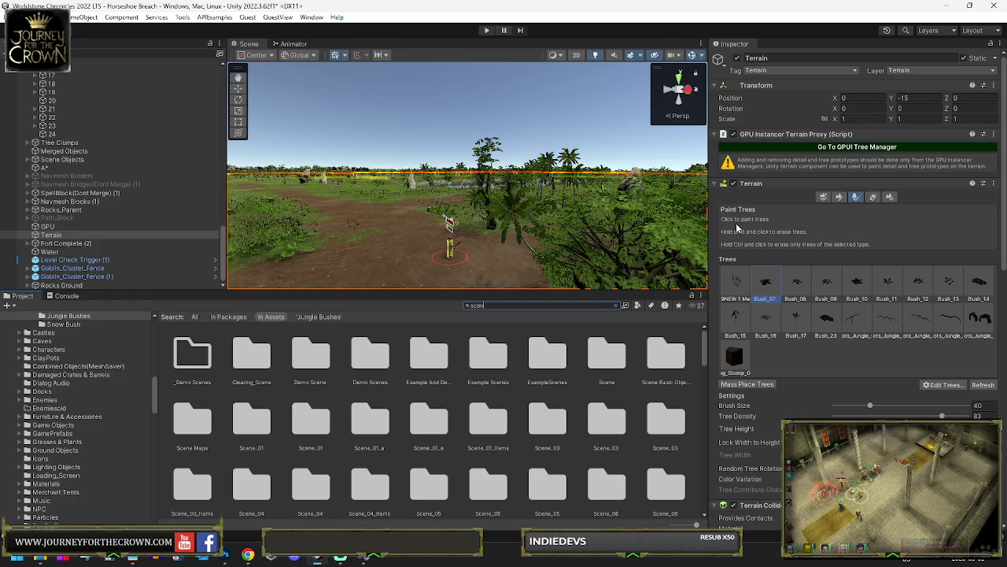
pyautogui.press('BackSpace')
pyautogui.press('BackSpace')
pyautogui.press('BackSpace')
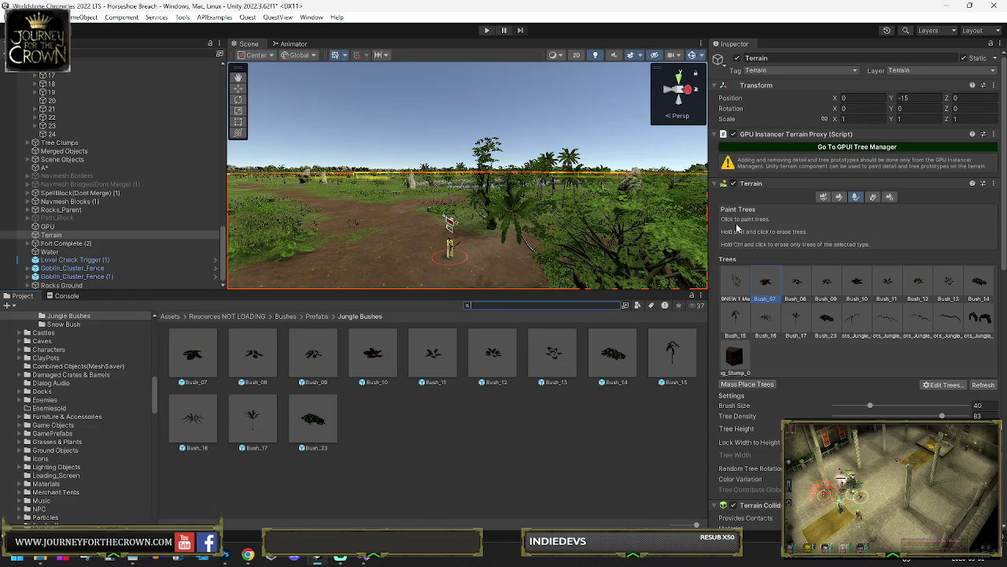
pyautogui.write('cave')
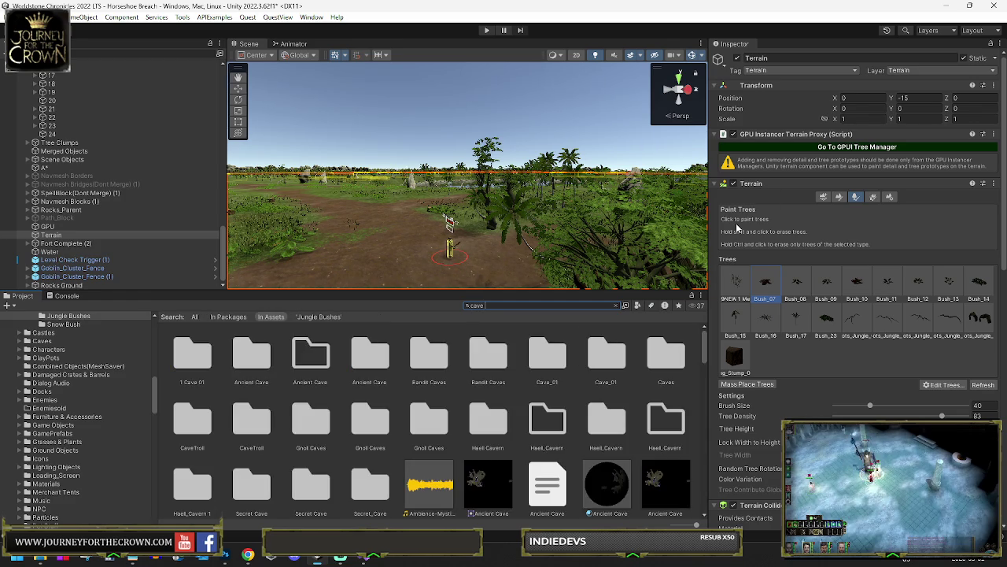
pyautogui.write(' 01')
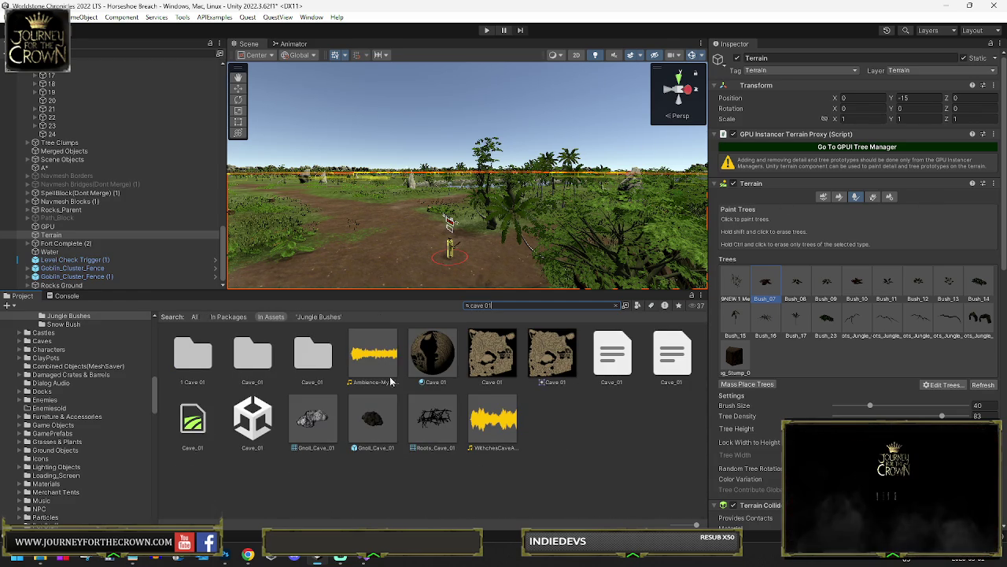
pyautogui.doubleClick(252, 417)
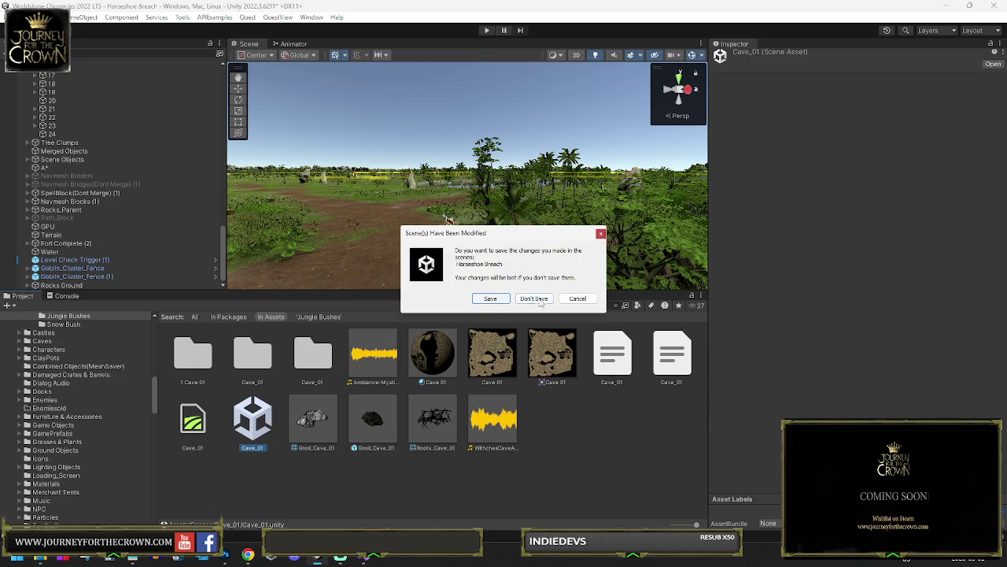
# Cancel saving, scan and generate the A* cache under Save & Load, and open Cave_01
pyautogui.click(564, 301)
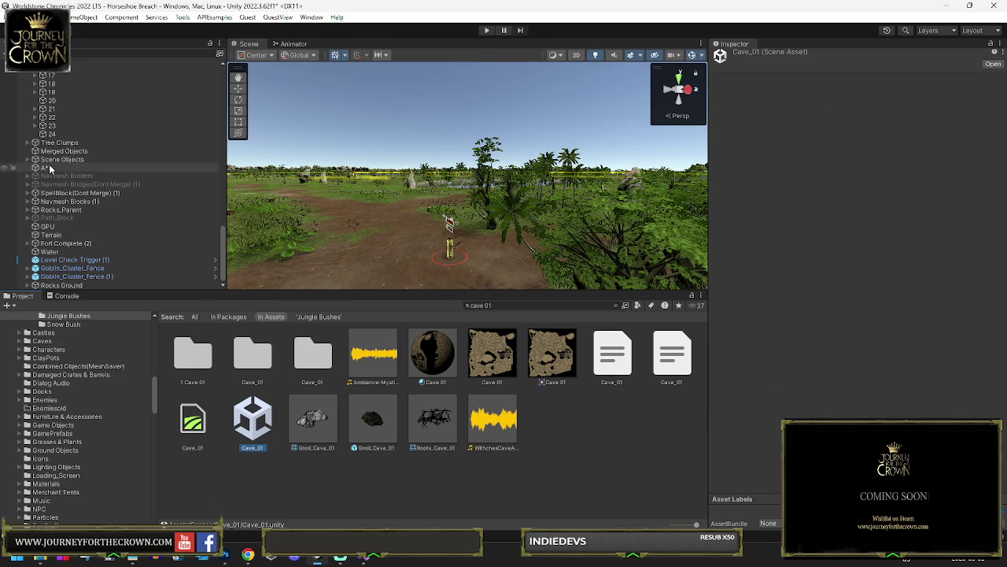
pyautogui.click(44, 168)
pyautogui.scroll(-1, 774, 329)
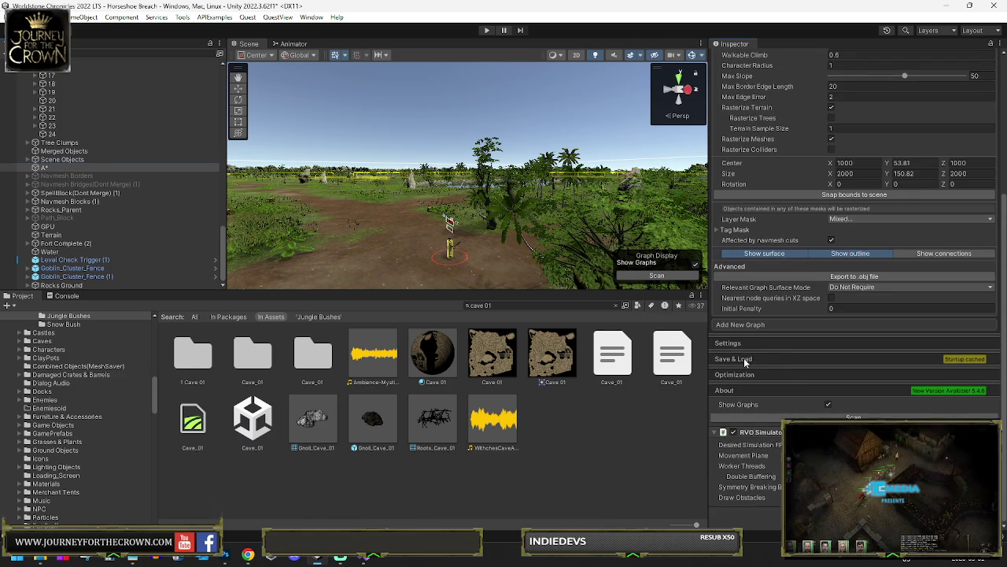
pyautogui.click(747, 358)
pyautogui.click(785, 413)
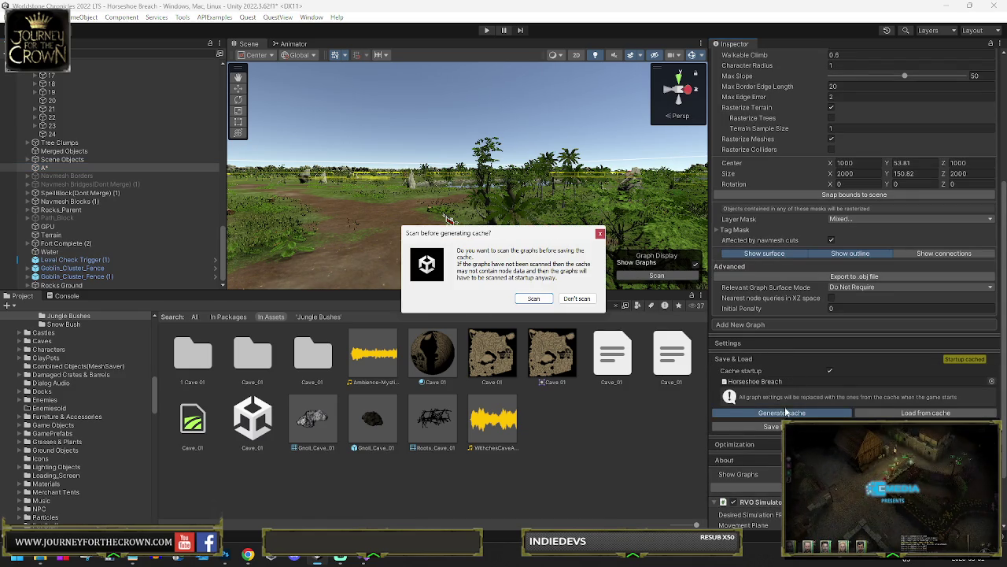
pyautogui.click(542, 300)
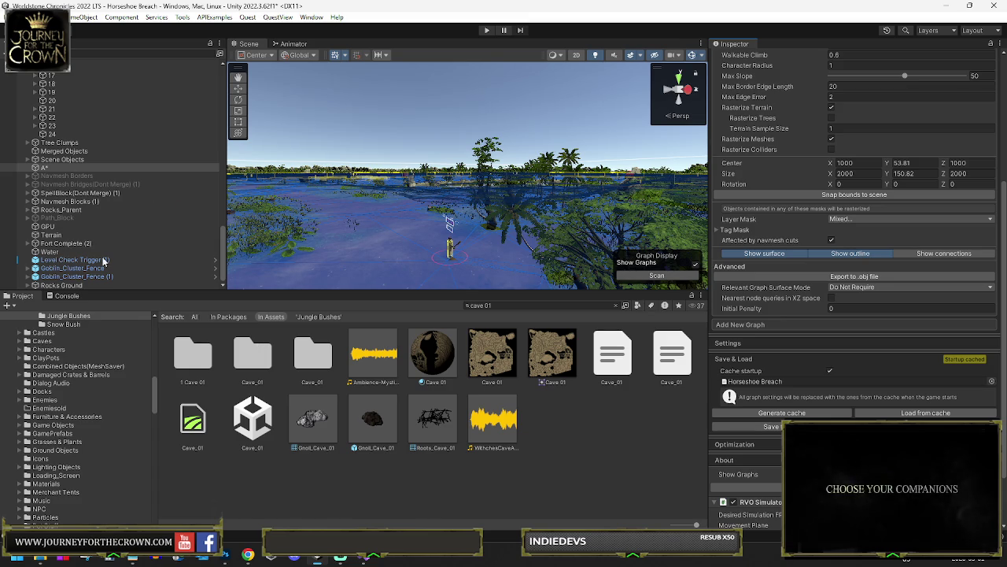
pyautogui.click(252, 423)
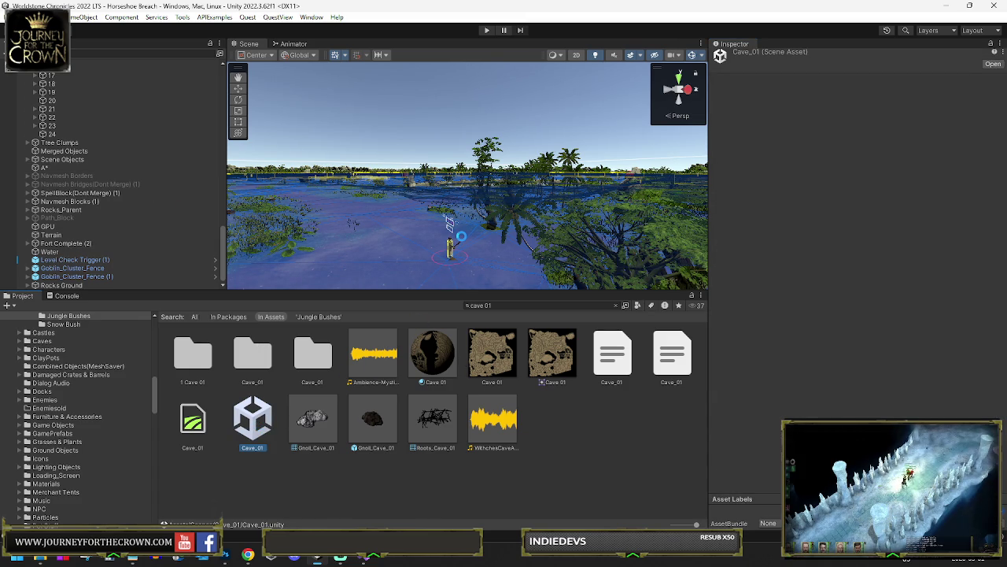
pyautogui.doubleClick(252, 423)
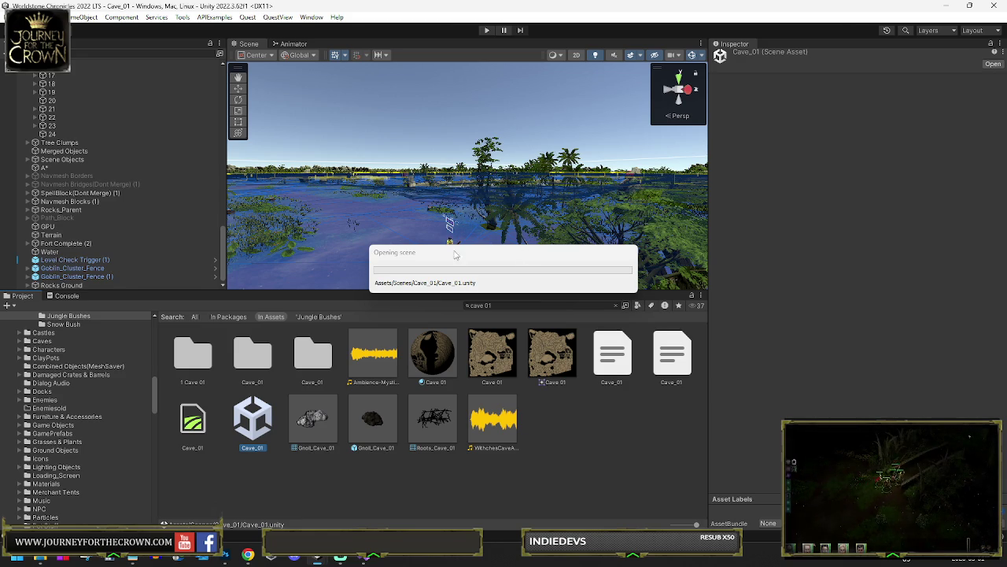
# Tilt the Scene view over the cave terrain and enter Play mode
pyautogui.moveTo(564, 213); pyautogui.dragTo(839, 274)
pyautogui.click(489, 30)
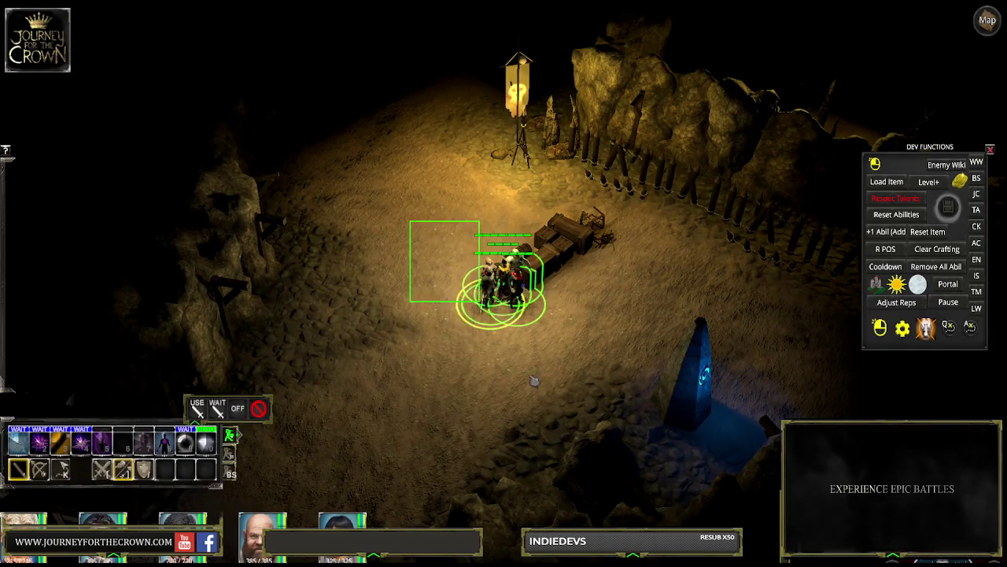
# Send the party characters to four different spots across the cave floor
pyautogui.click(410, 232)
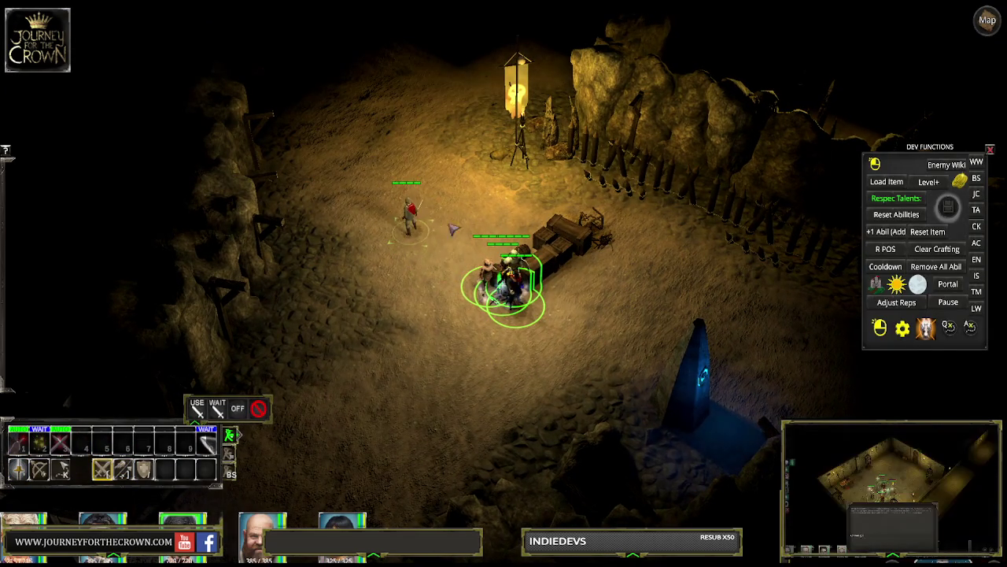
pyautogui.click(373, 147)
pyautogui.click(394, 376)
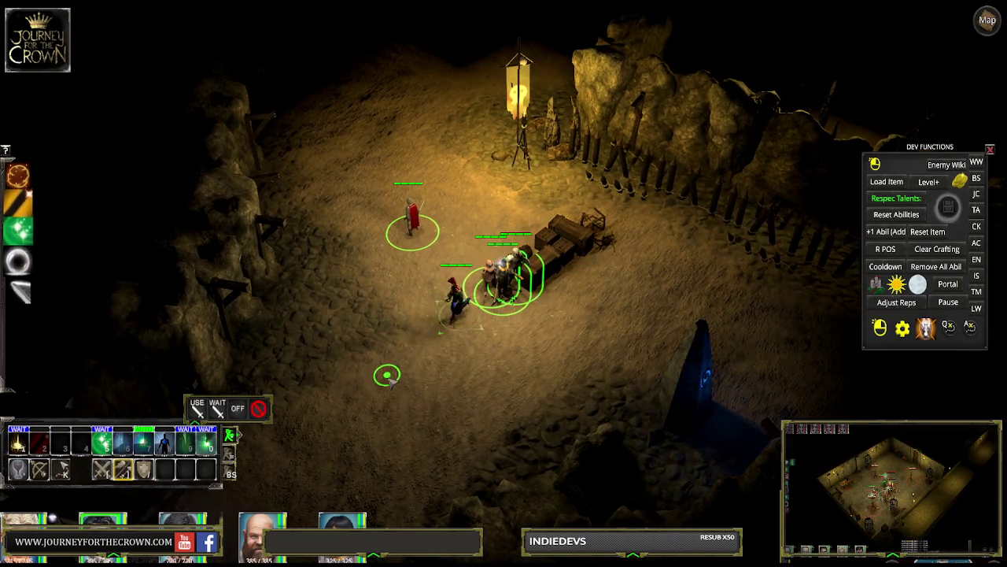
pyautogui.click(367, 229)
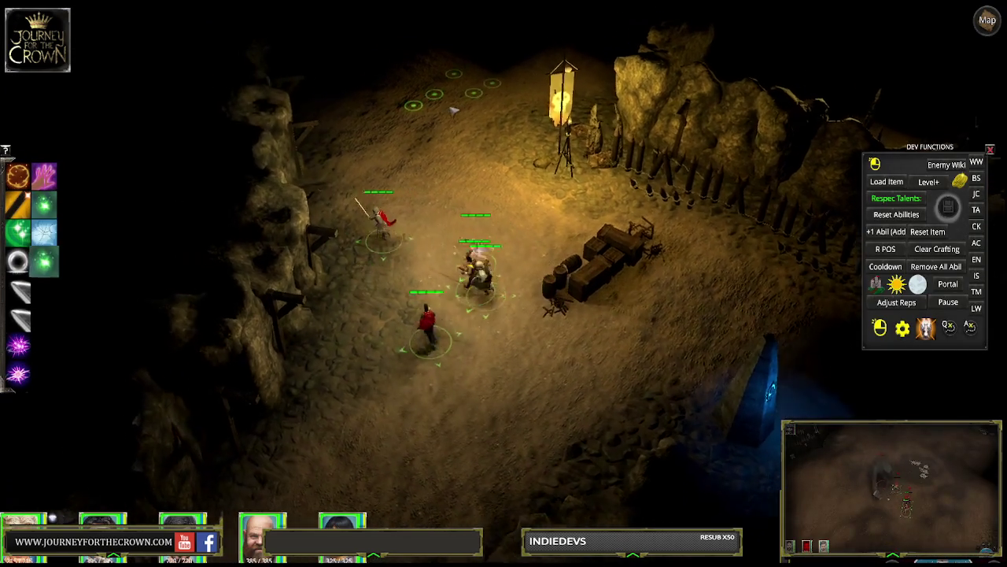
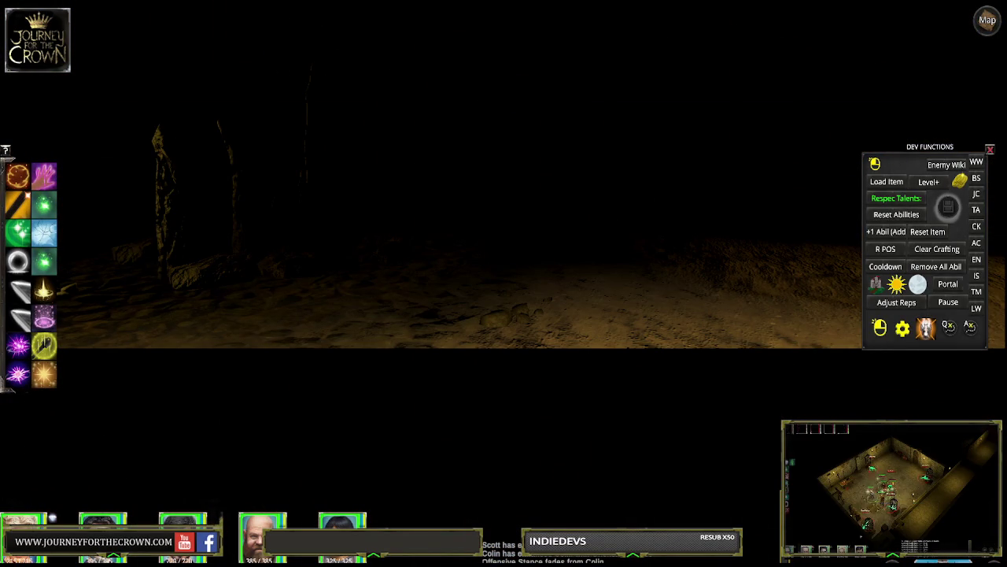
# Walk the party deeper into the stalagmite cavern and select a hero to show its abilities
pyautogui.click(580, 319)
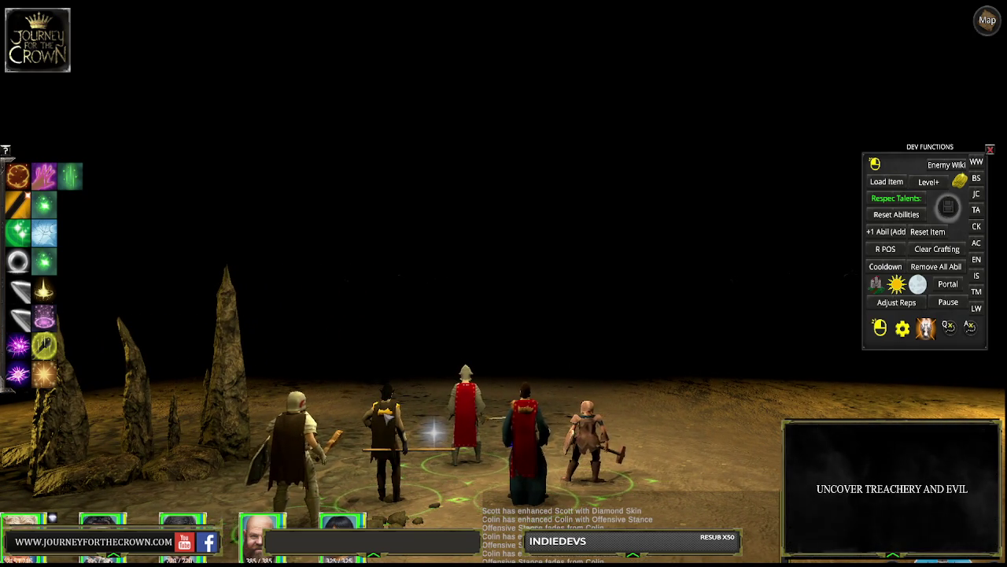
pyautogui.click(671, 428)
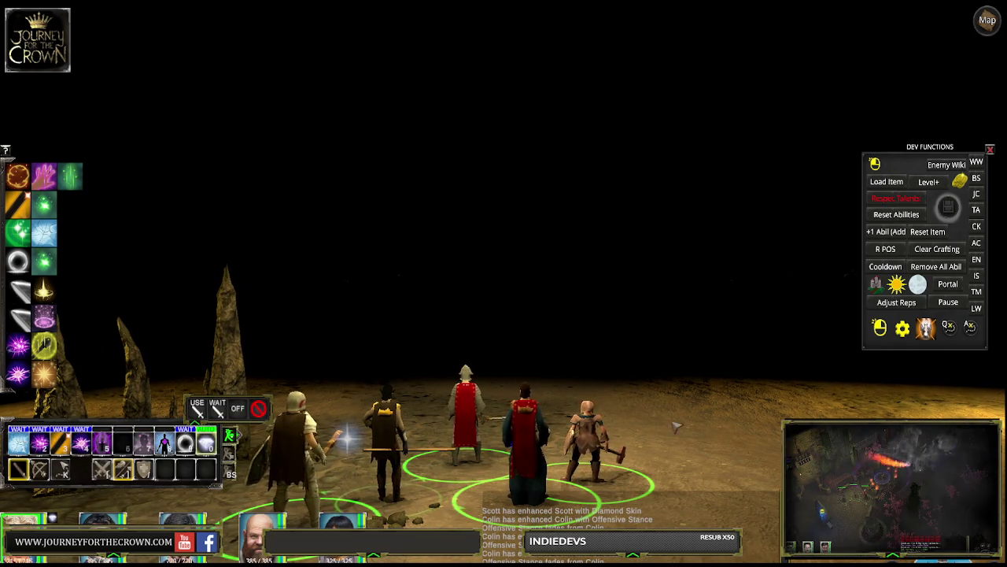
# Reposition three party members at new spots across the cavern floor, then switch characters
pyautogui.click(726, 431)
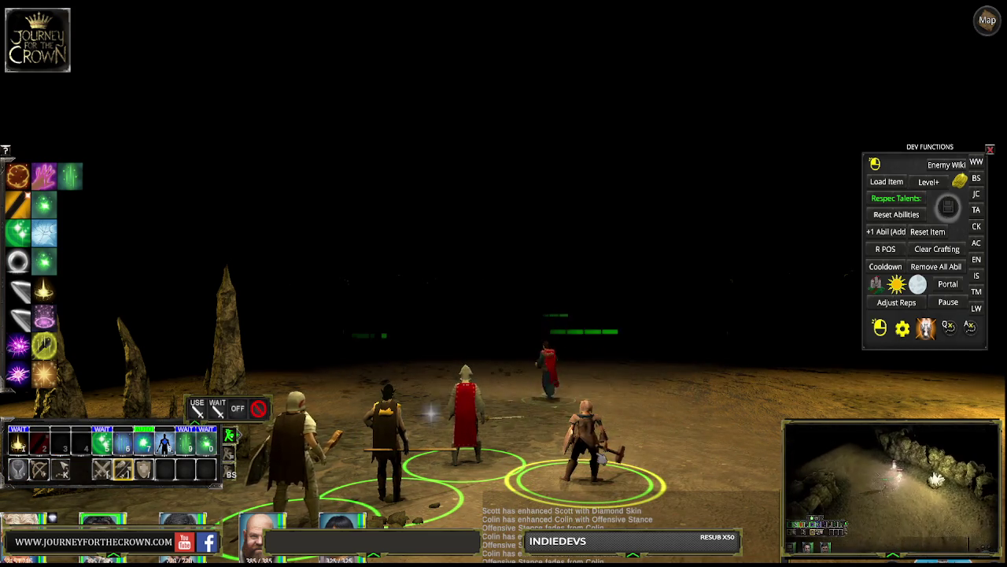
pyautogui.click(588, 431)
pyautogui.click(668, 405)
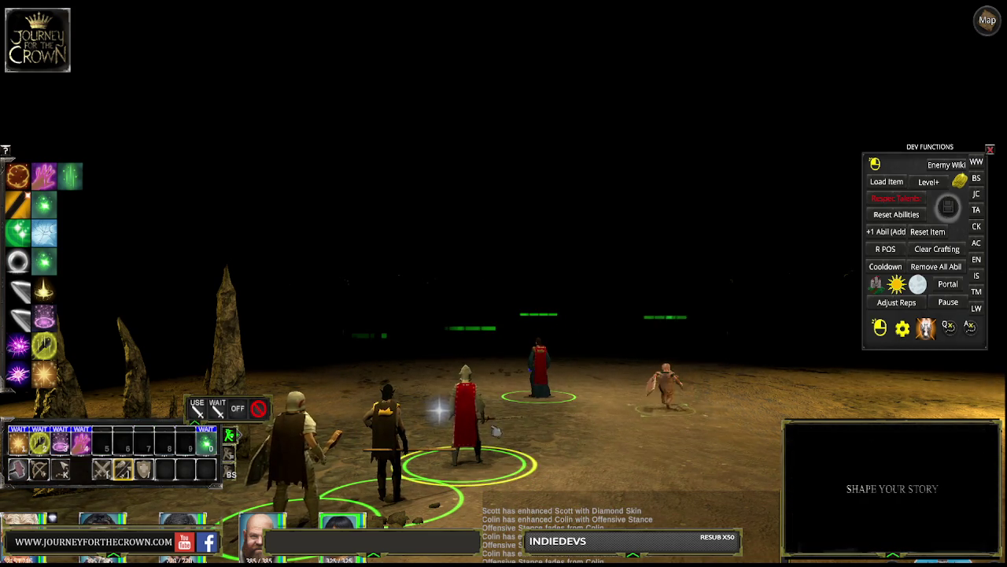
pyautogui.click(603, 417)
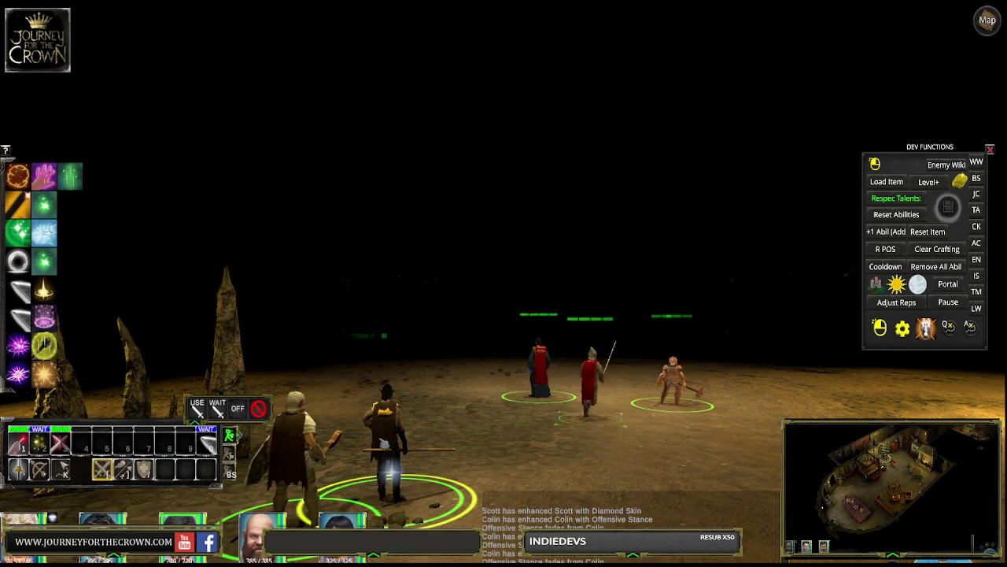
pyautogui.press('Tab')
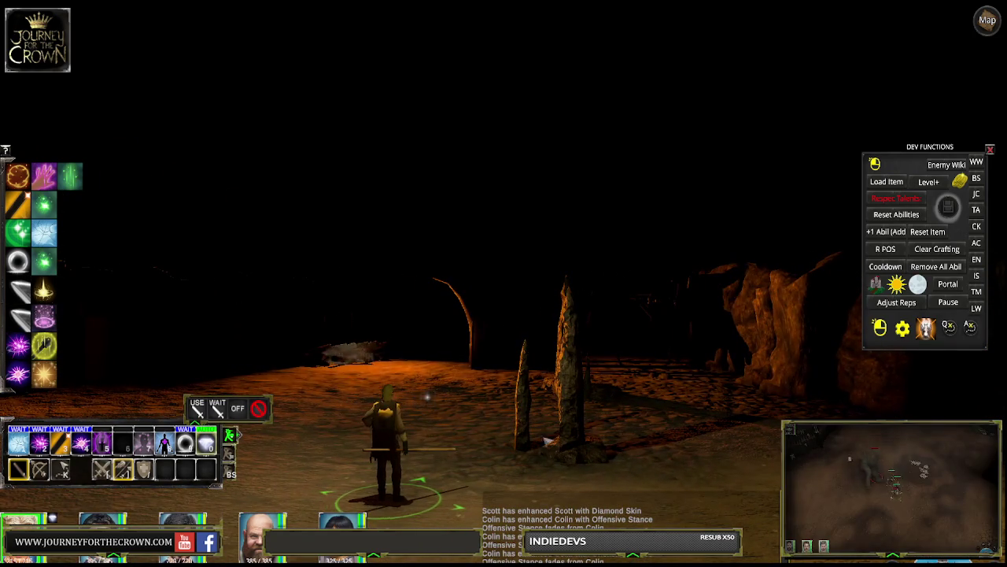
# Unequip Scott's shawl into the inventory from the character sheet
pyautogui.press('c')
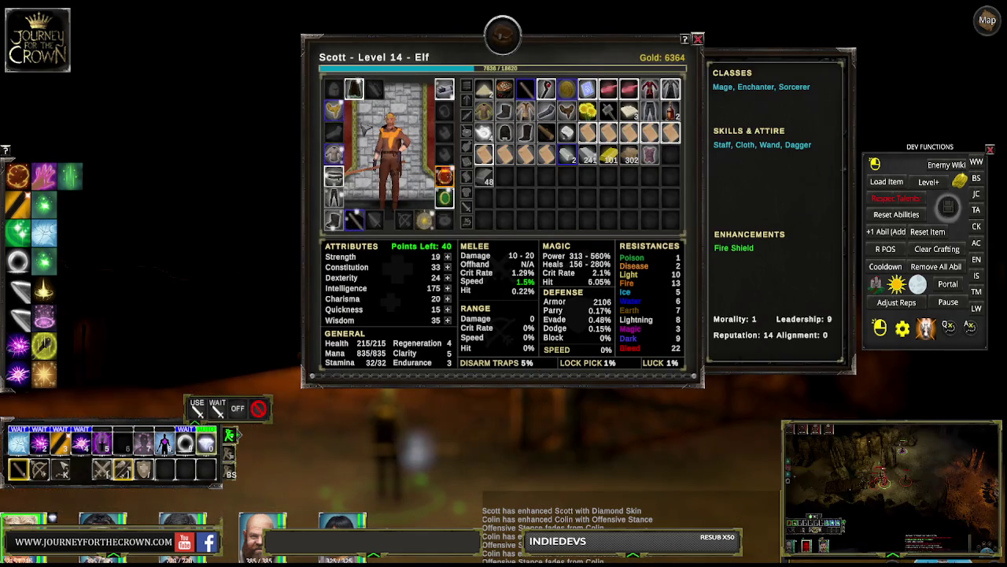
pyautogui.rightClick(334, 111)
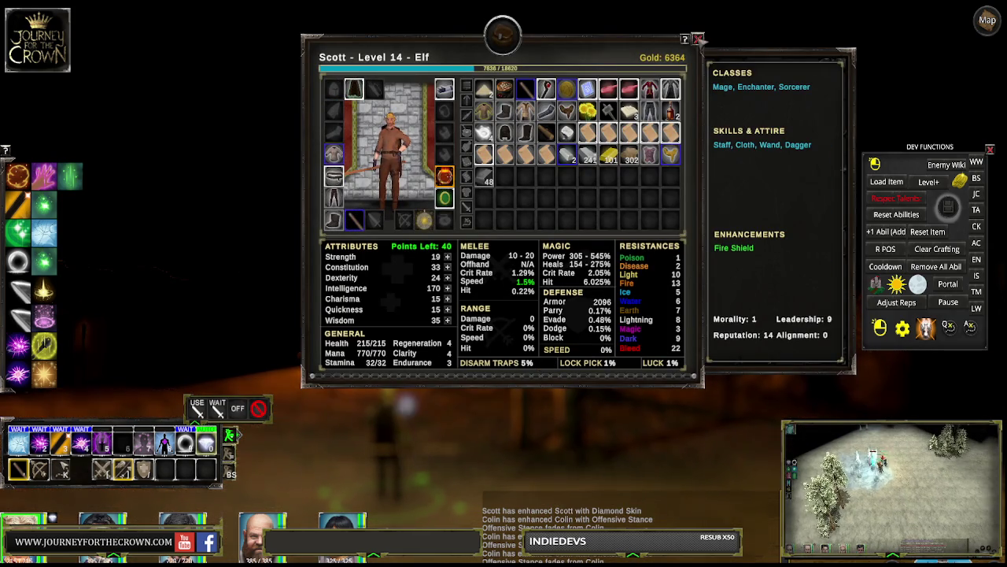
pyautogui.press('c')
# Turn the camera around the character from the burning wreck toward the rock passage
pyautogui.press('Left')
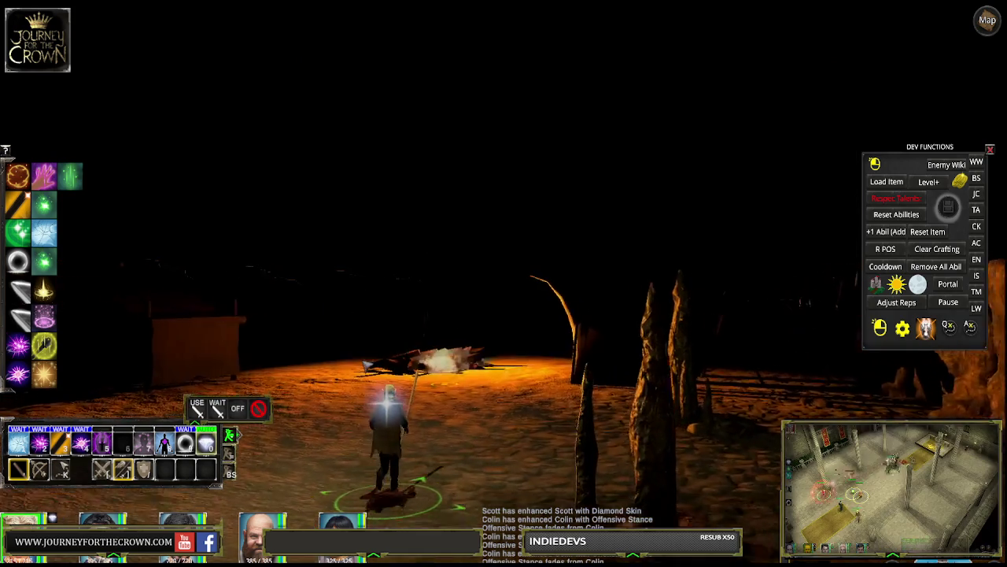
pyautogui.press('Left')
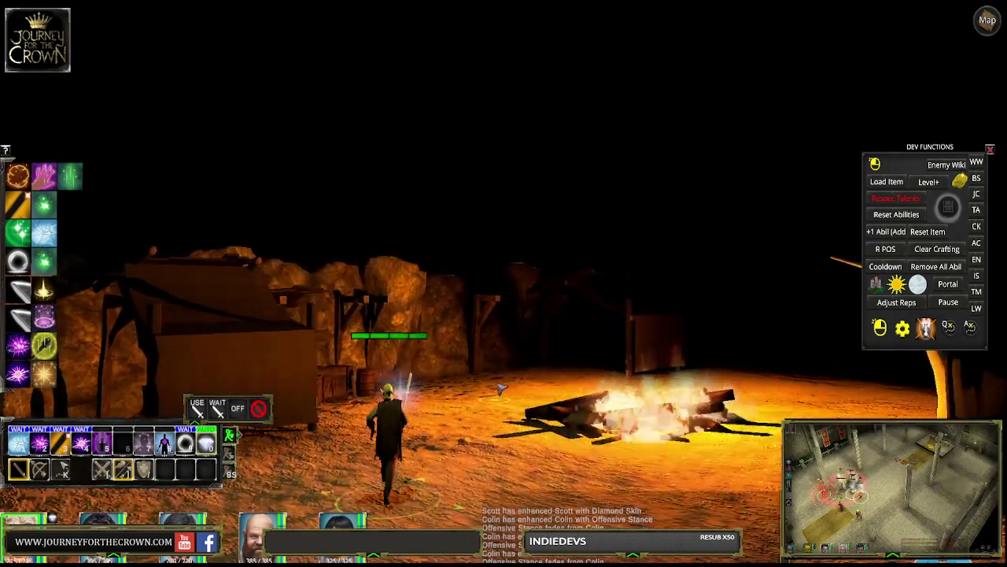
pyautogui.press('Left')
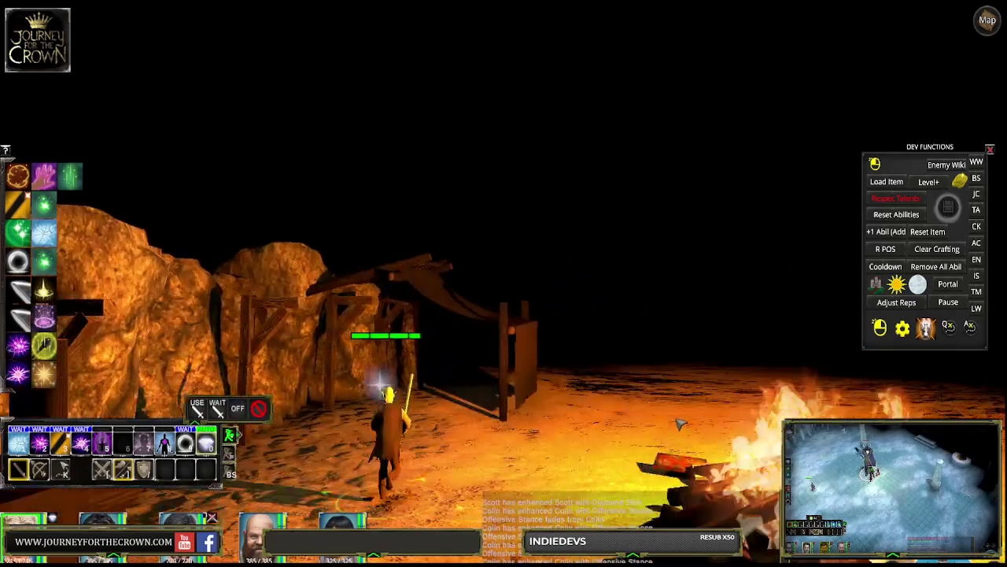
pyautogui.press('Left')
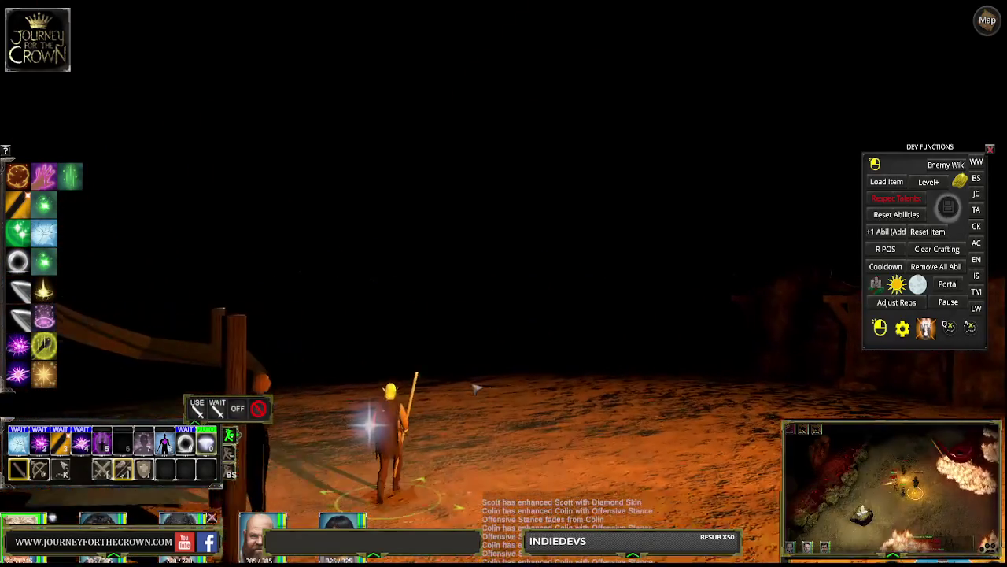
pyautogui.press('Left')
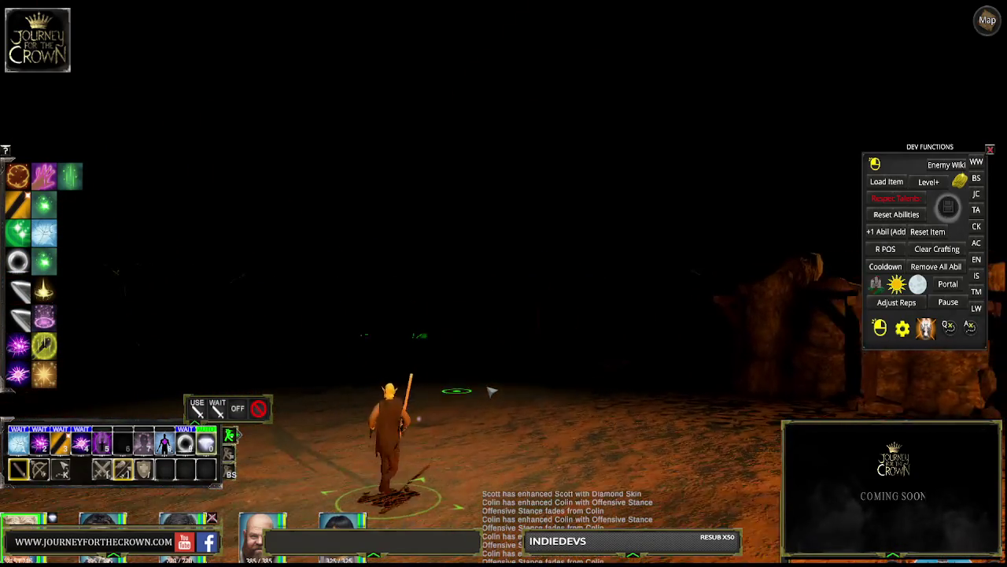
pyautogui.press('Right')
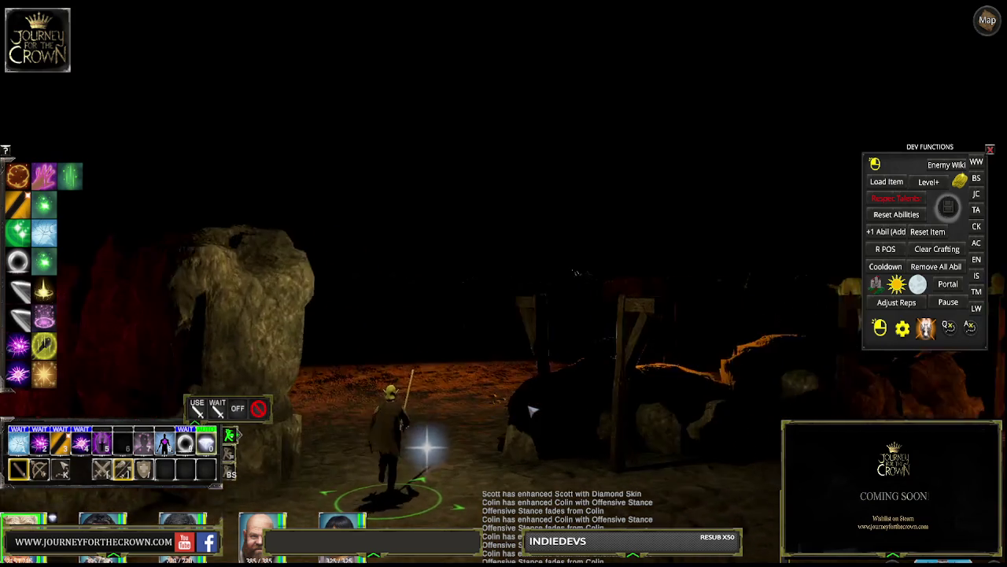
pyautogui.press('Right')
pyautogui.press('Left')
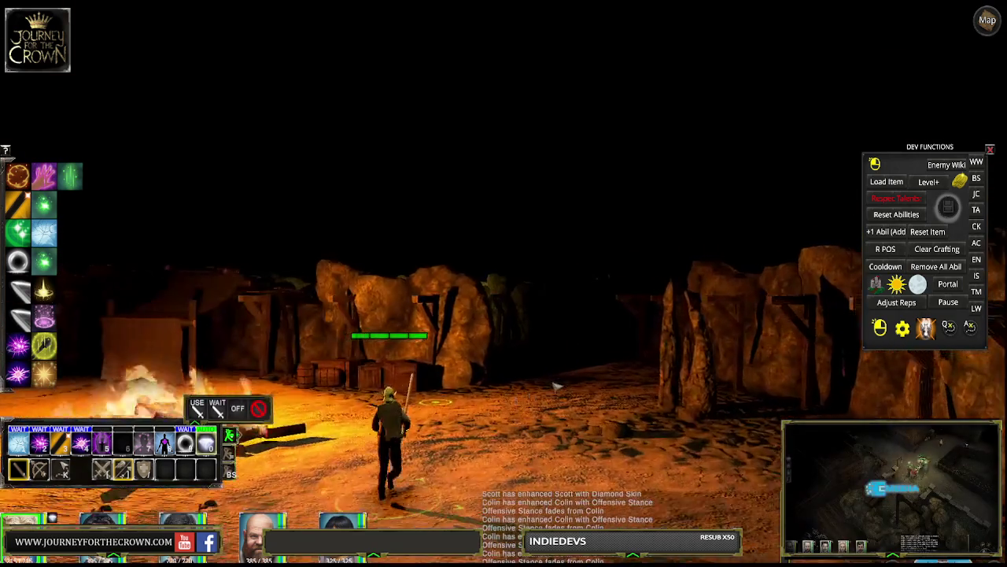
pyautogui.press('Right')
# Walk the character through the mine into the wide cavern toward the wooden supports
pyautogui.press('Up')
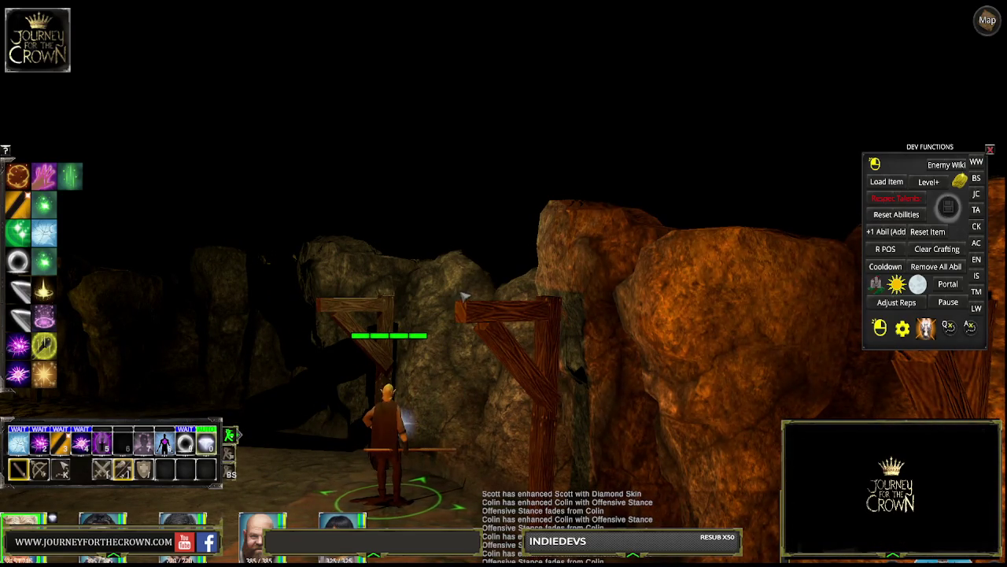
pyautogui.press('Up')
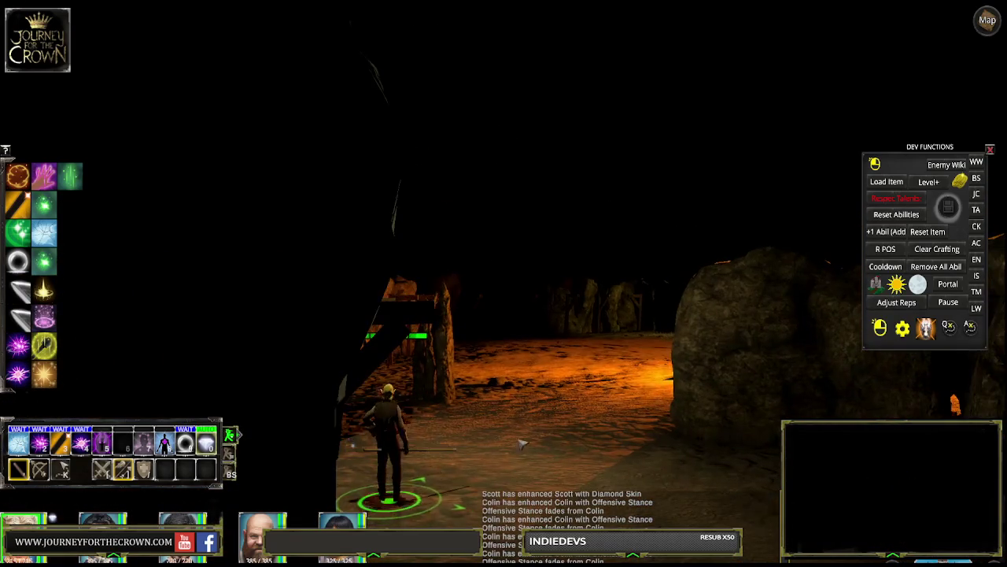
pyautogui.press('Up')
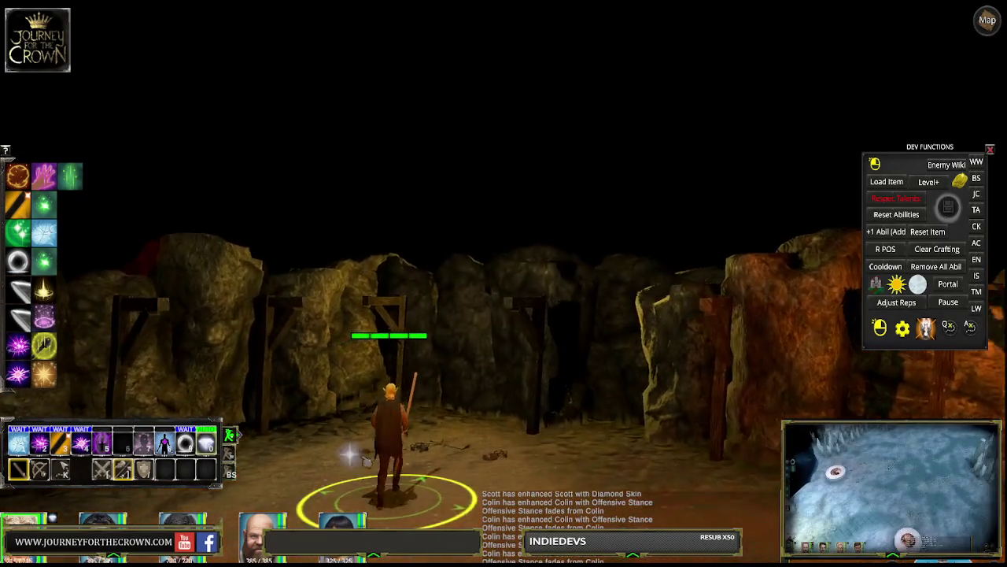
pyautogui.press('Up')
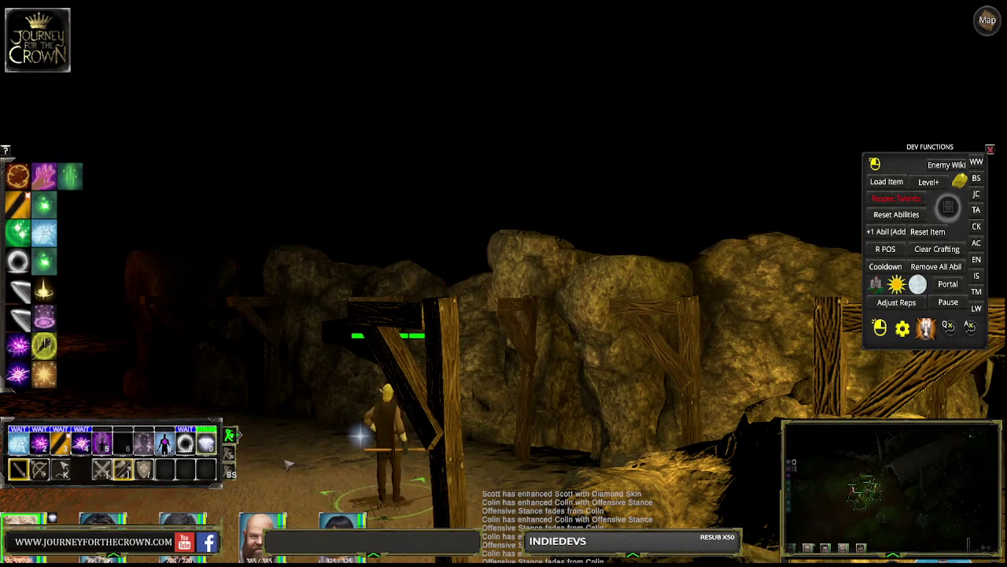
# Orbit the camera past the campfire until the camp's figures are in view
pyautogui.press('Left')
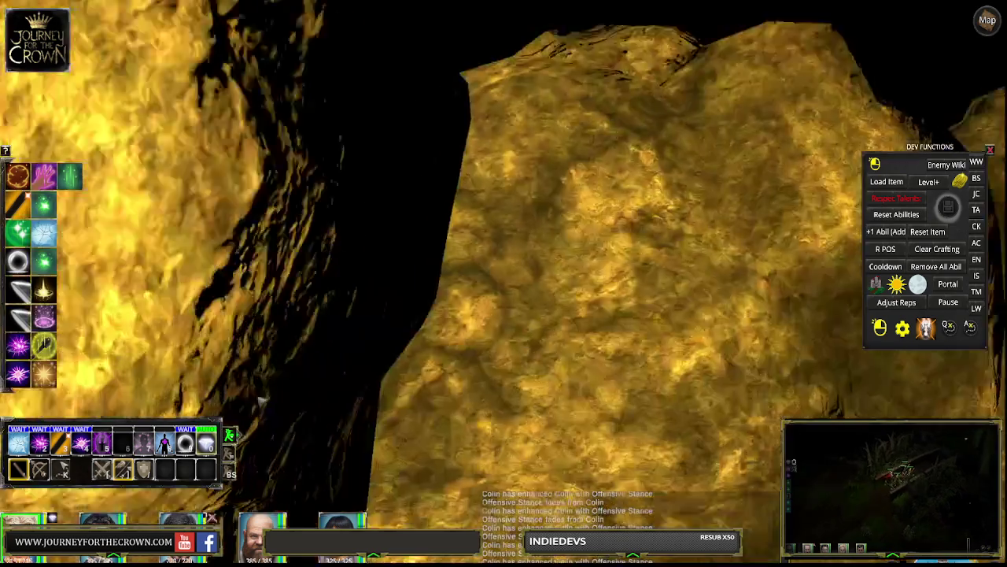
pyautogui.press('Left')
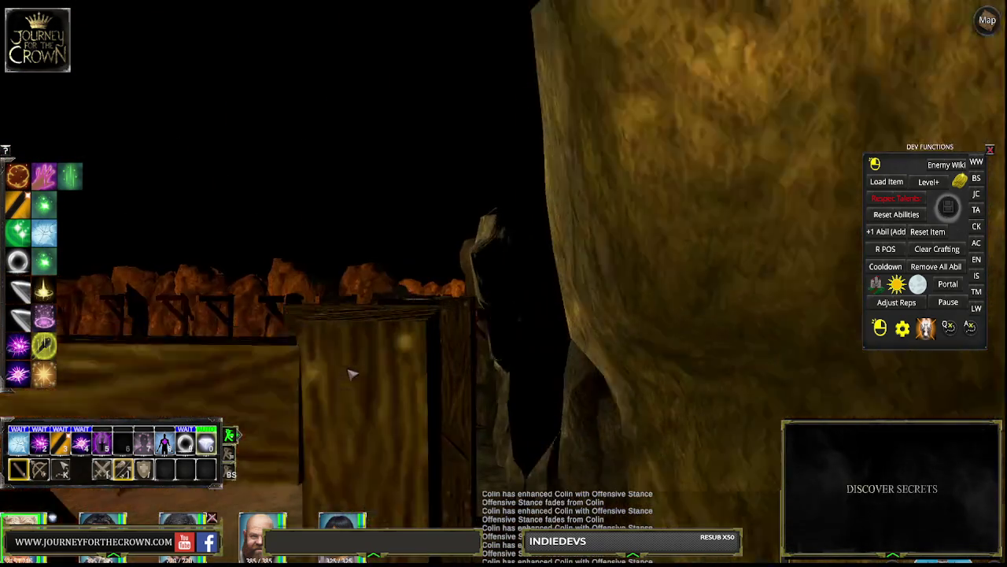
pyautogui.press('Left')
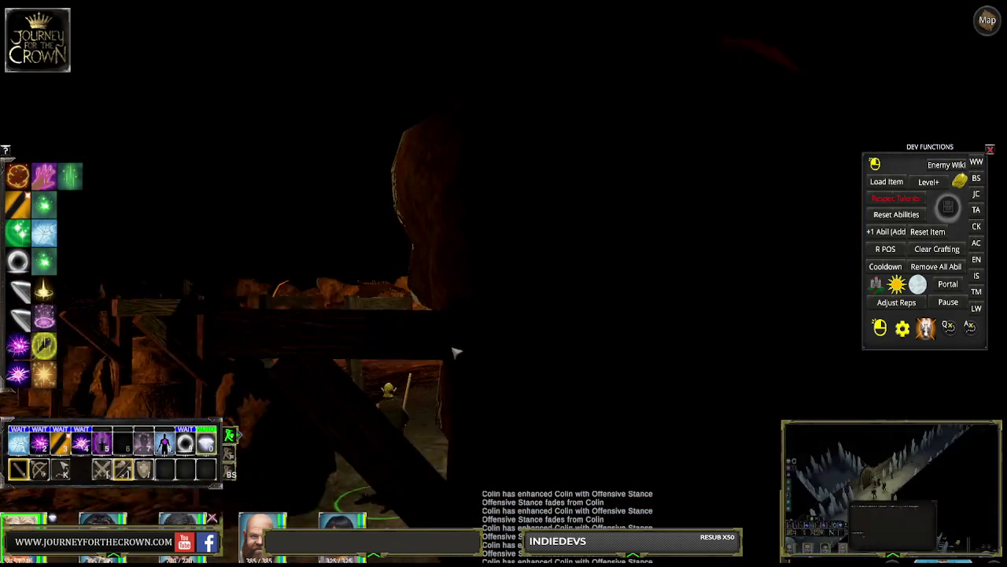
pyautogui.press('Left')
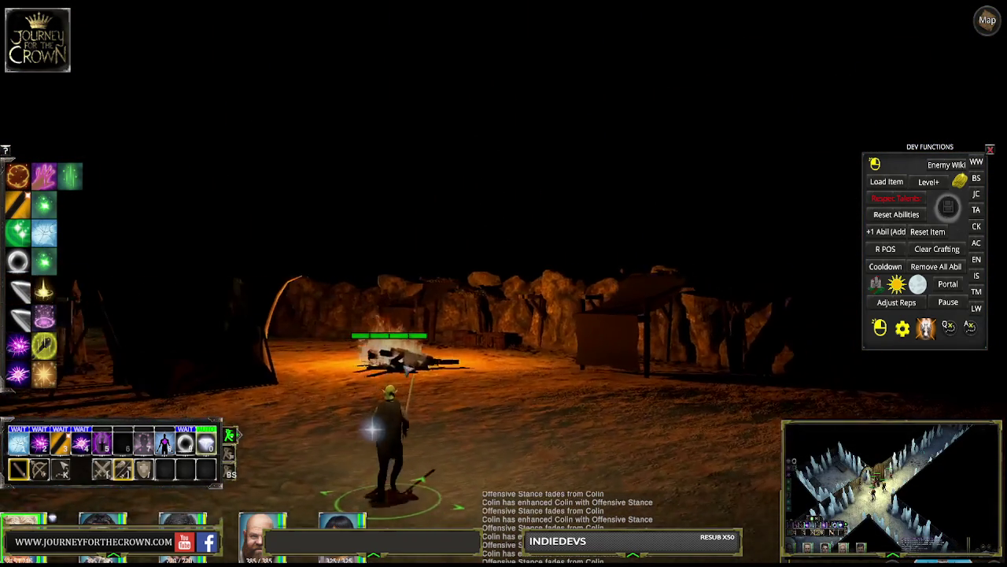
pyautogui.press('Left')
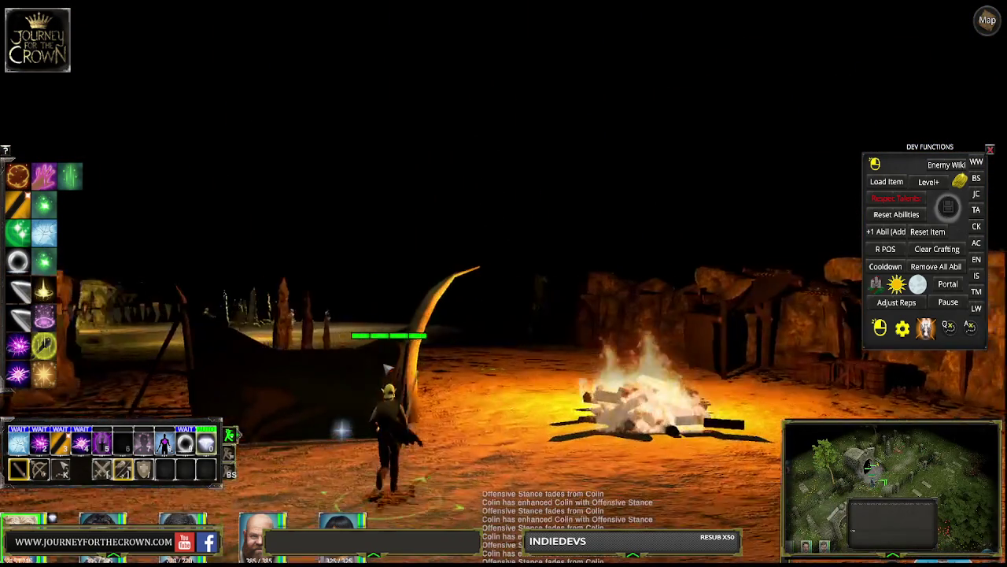
pyautogui.press('Left')
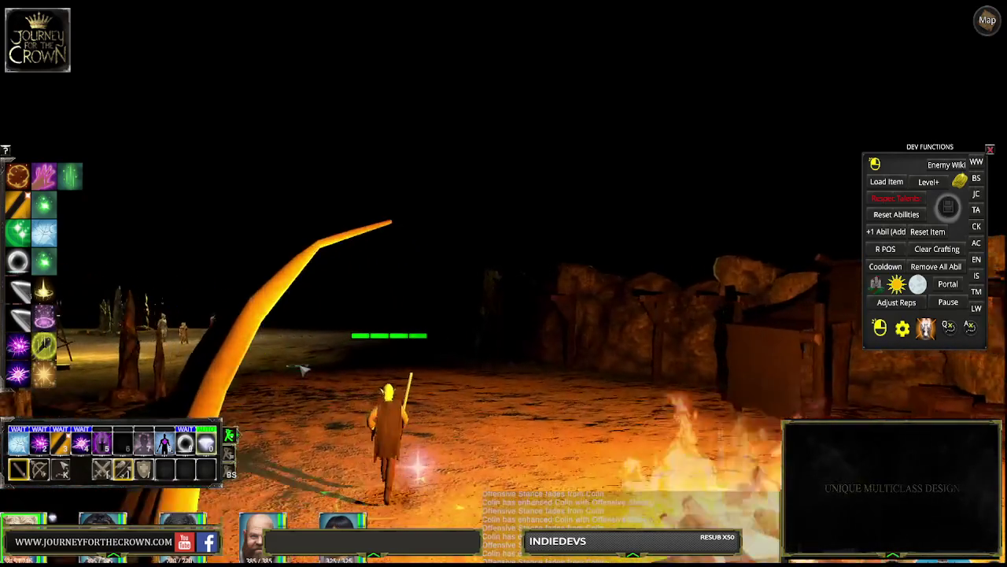
pyautogui.press('Left')
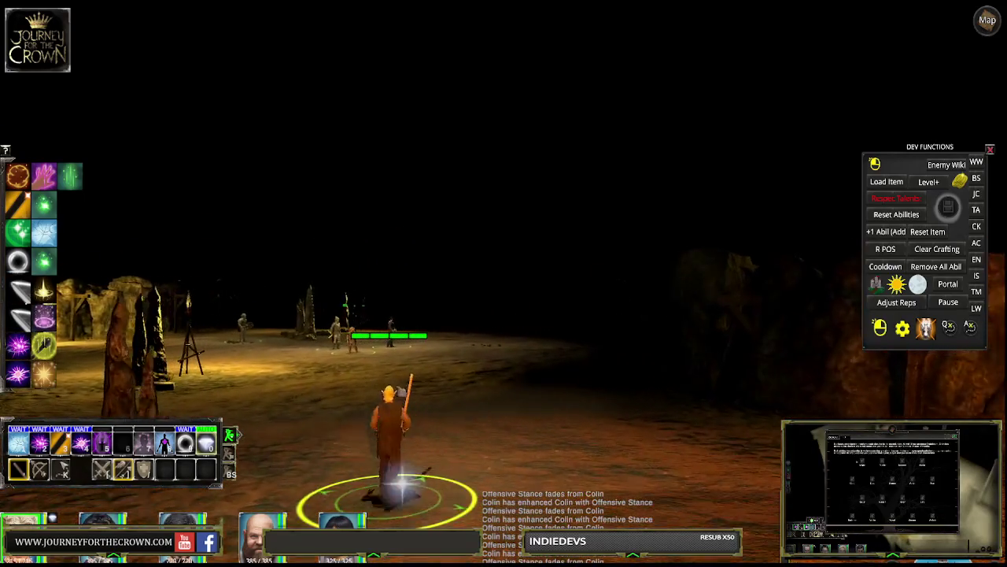
pyautogui.press('Left')
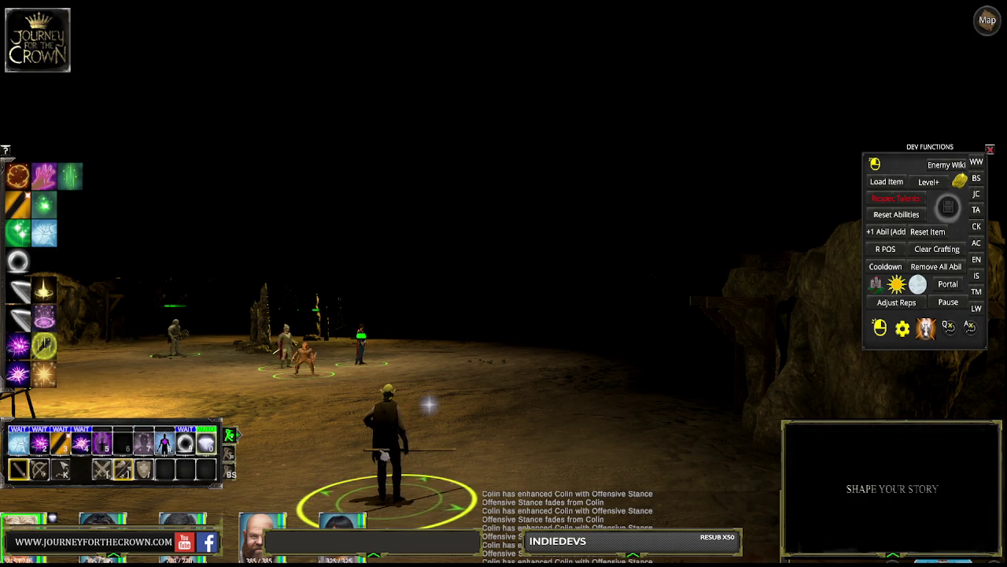
# Move the hero into the torch-lit clearing beside the banner posts
pyautogui.click(287, 462)
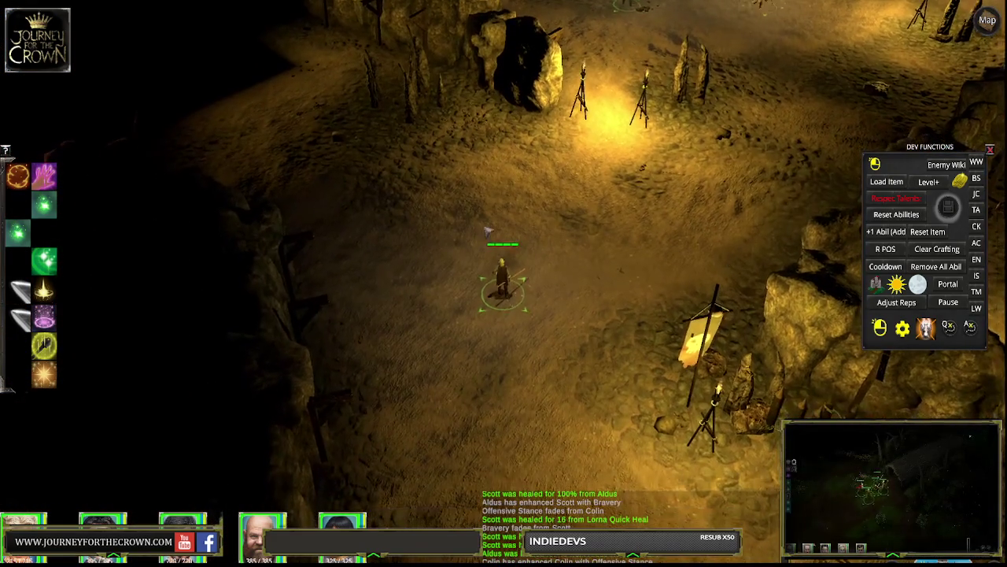
# Send the selected party to a new spot in formation, then orbit the Cave_01 editor view
pyautogui.moveTo(410, 183); pyautogui.dragTo(580, 395)
pyautogui.rightClick(620, 230)
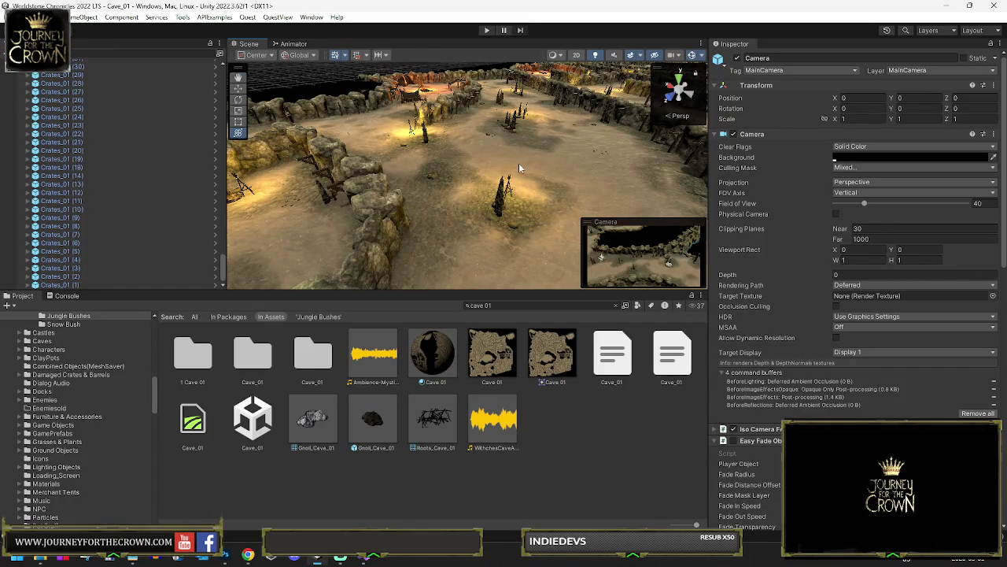
pyautogui.moveTo(519, 168)
pyautogui.mouseDown()
pyautogui.moveTo(437, 124)
pyautogui.moveTo(797, 188)
pyautogui.moveTo(762, 180)
pyautogui.mouseUp()
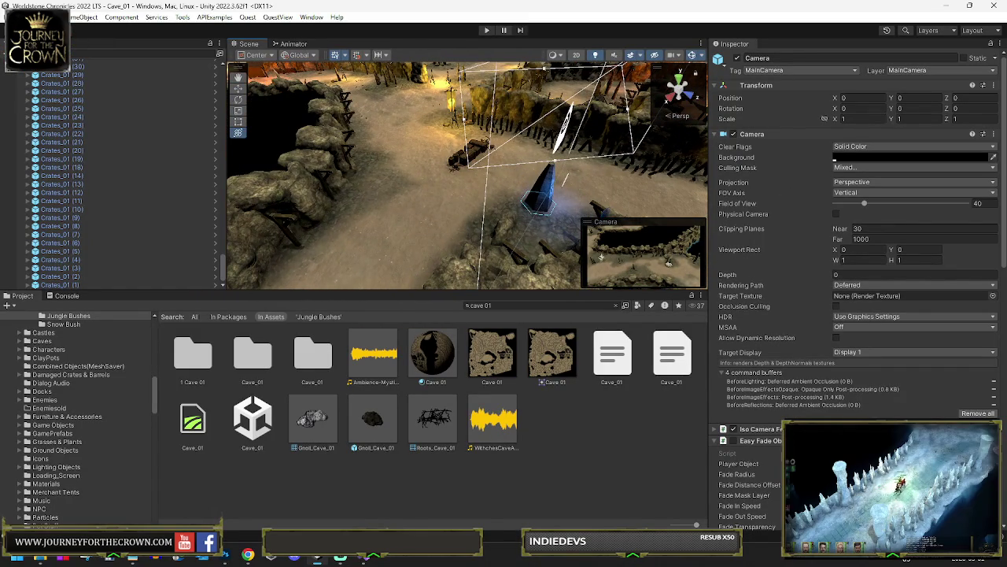
# Look down over the Cave_01 map and zoom toward the mining camp's wooden walls
pyautogui.click(9, 16)
pyautogui.press('Escape')
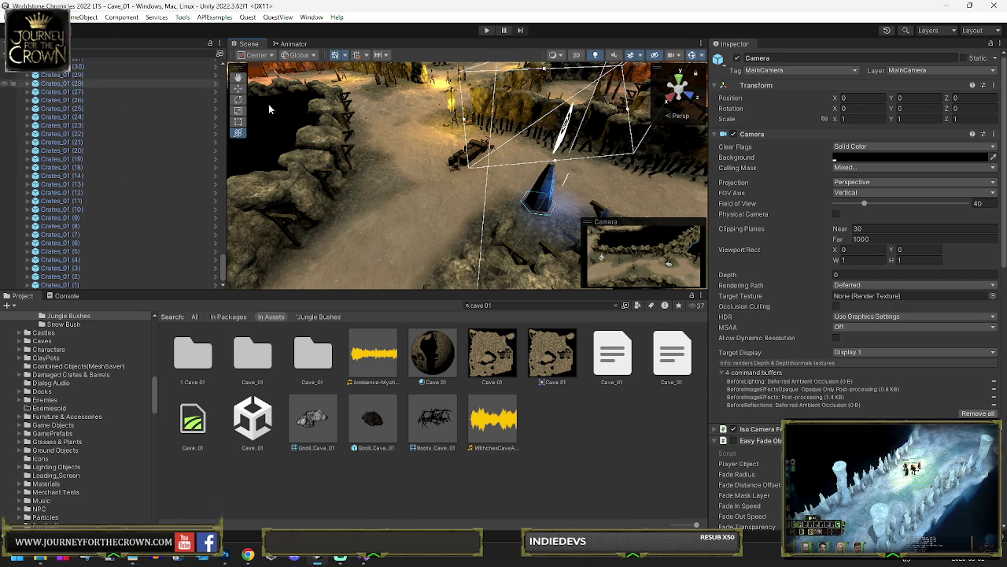
pyautogui.moveTo(386, 102)
pyautogui.mouseDown()
pyautogui.moveTo(726, 182)
pyautogui.moveTo(471, 124)
pyautogui.moveTo(612, 117)
pyautogui.moveTo(510, 152)
pyautogui.mouseUp()
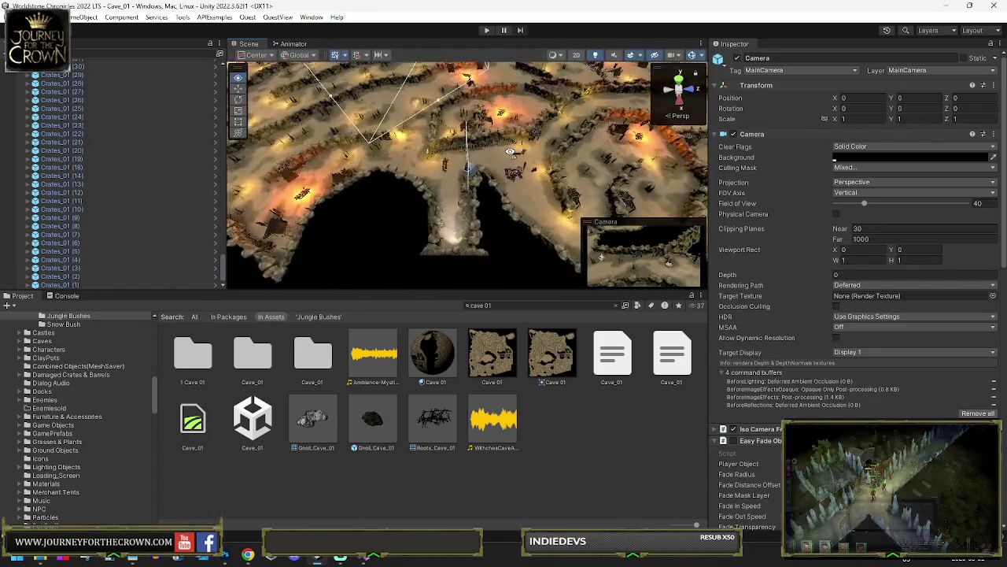
pyautogui.scroll(10, 510, 152)
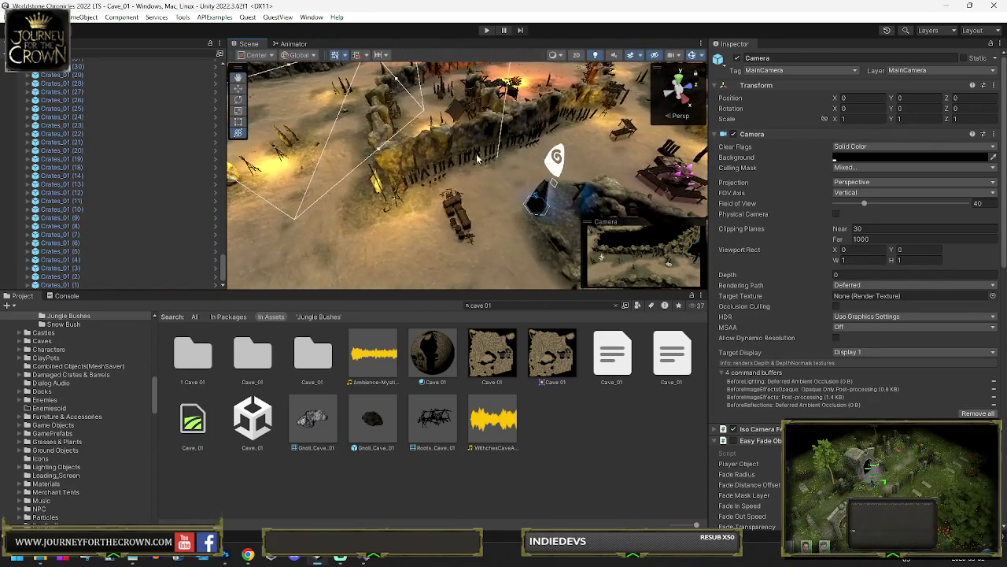